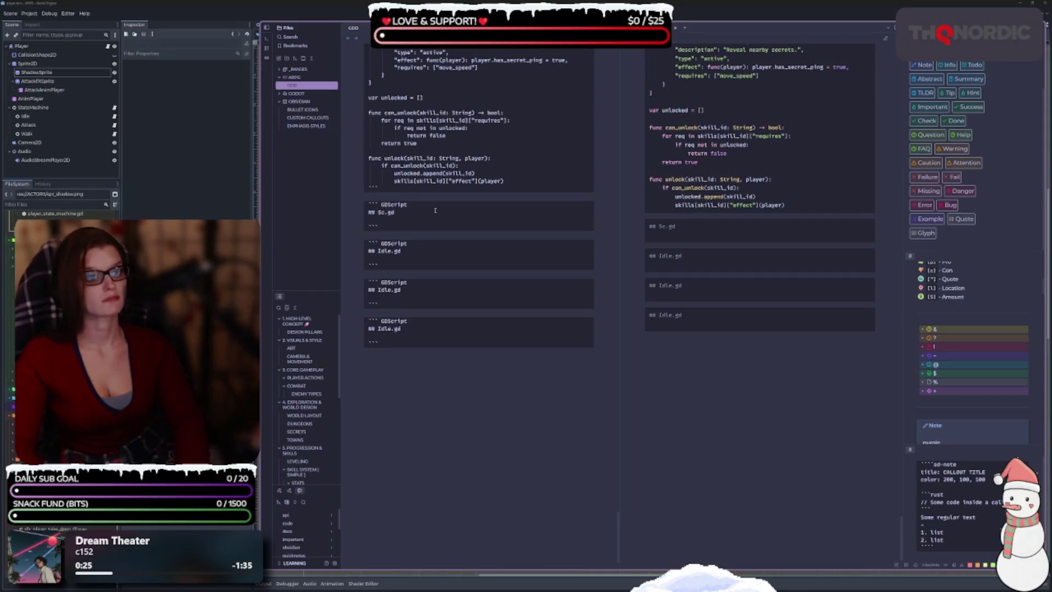
Title the first GDScript block ScreenTransition.gd and paste in the load_screen transition script.
type("reenTransi")
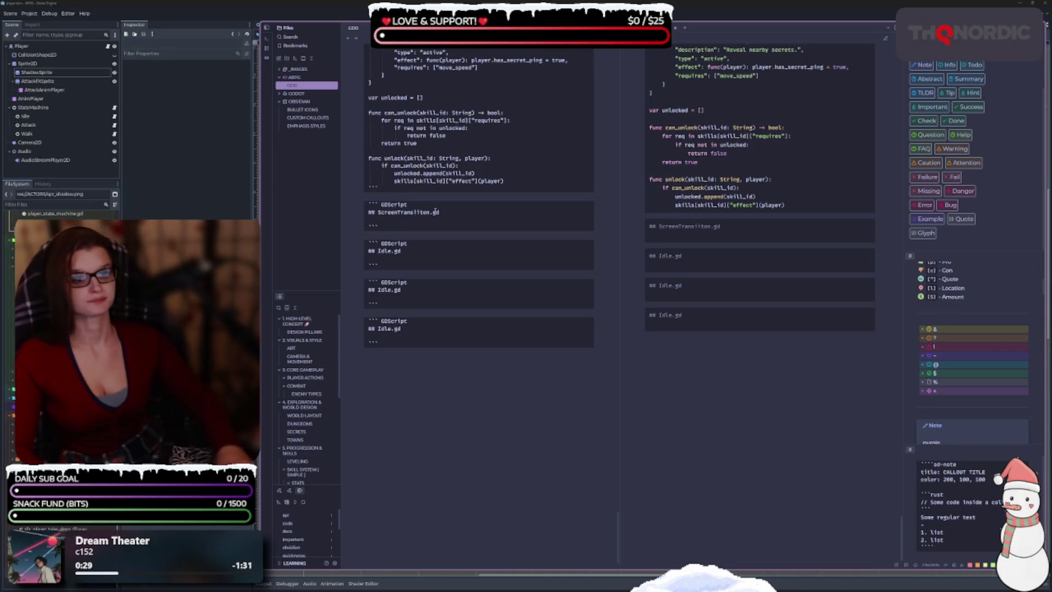
type("tion")
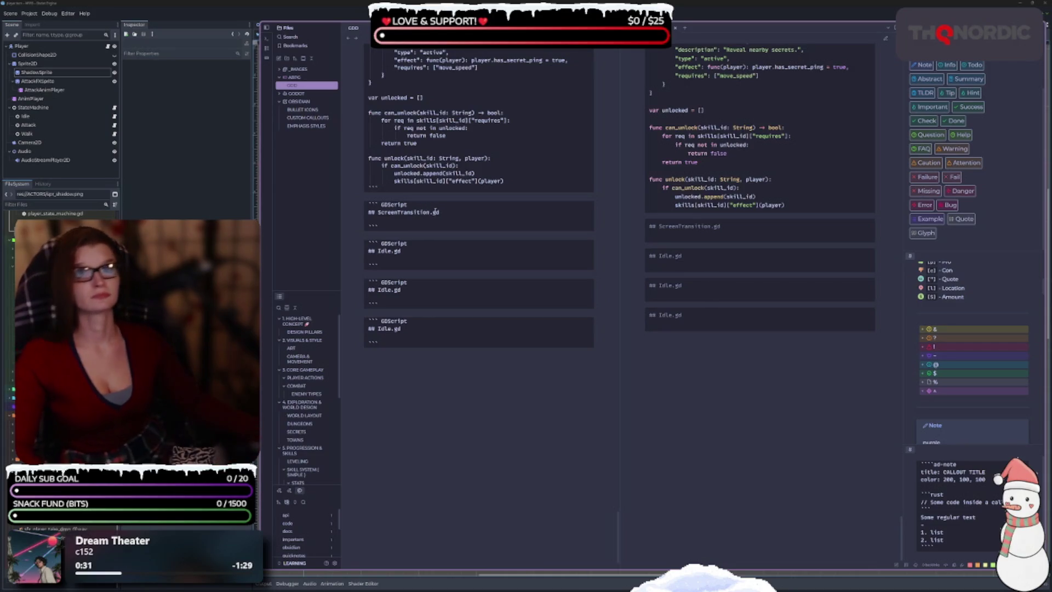
left_click(391, 222)
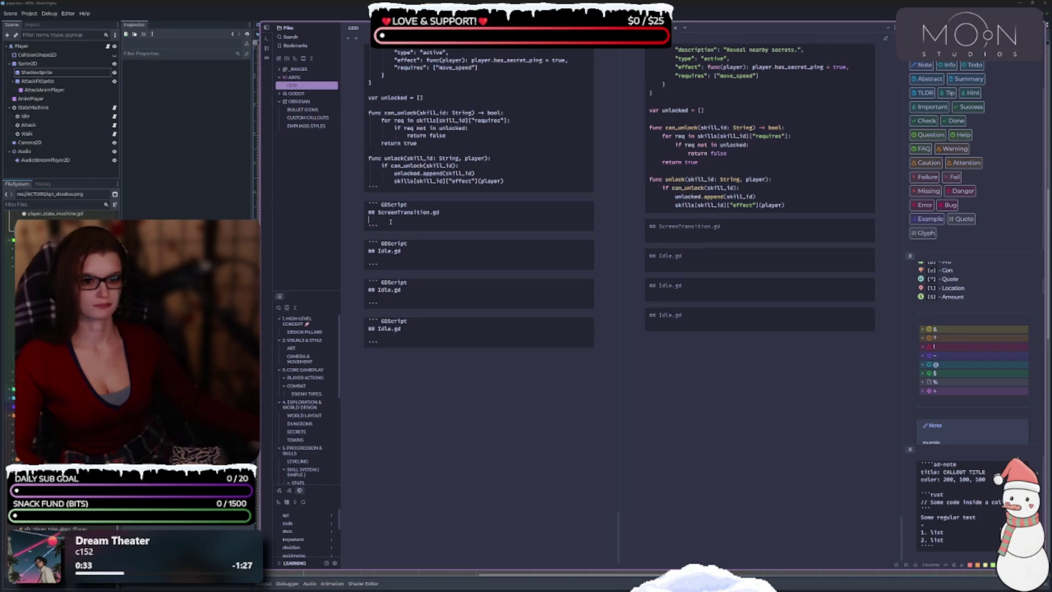
type("extends Node  @export var fade_layer: CanvasLayer @export var player: Node2D  var current_screen: Node = null  func load_screen(scene_path: String, entry_point: String): \tfade_out()  \tif current_screen: \t\tcurrent_screen.queue_free()  \tcurrent_screen = load(scene_path).instantiate() \tadd_child(current_screen)  \tvar spawn = current_screen.get_node(\"Exits/\" + entry_point) \tplayer.global_position = spawn.global_position  \tfade_in()")
scroll(391, 221, "down", 3)
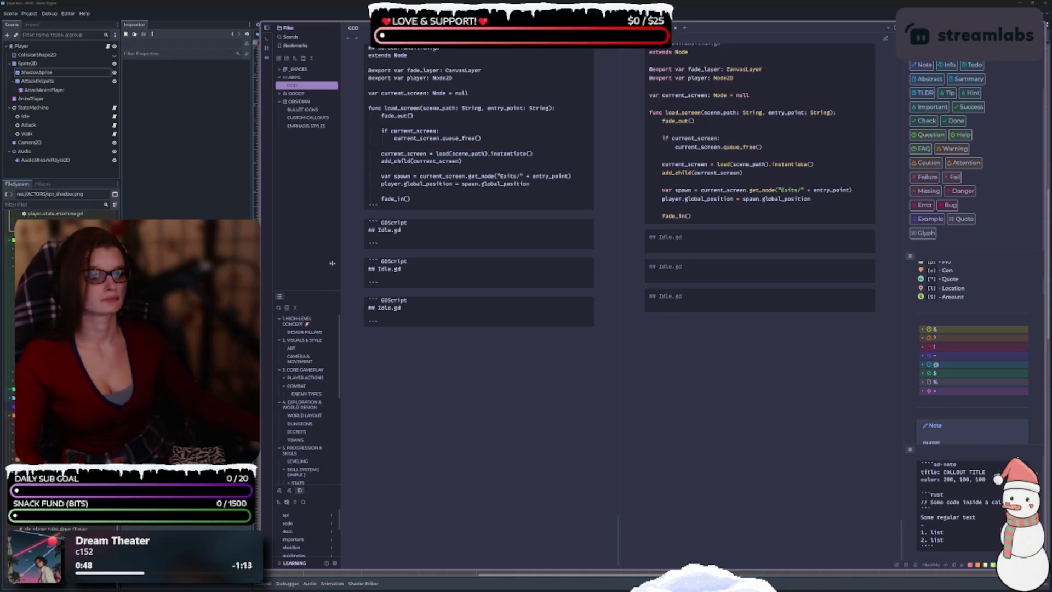
Rename the second block's heading to ExitNorth.gd and paste the Area2D exit script under it.
double_click(386, 229)
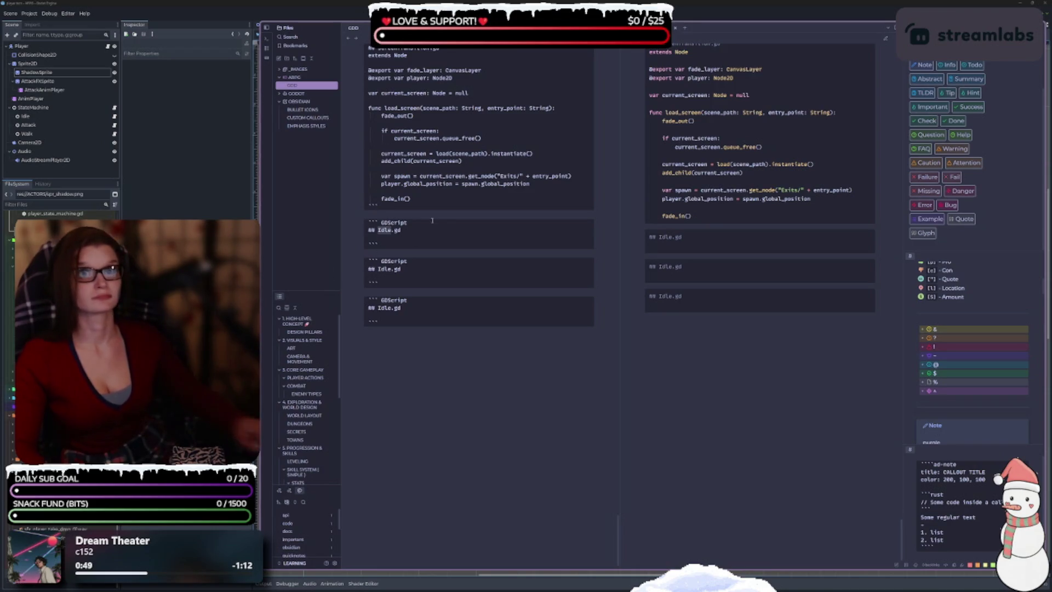
type("Ex")
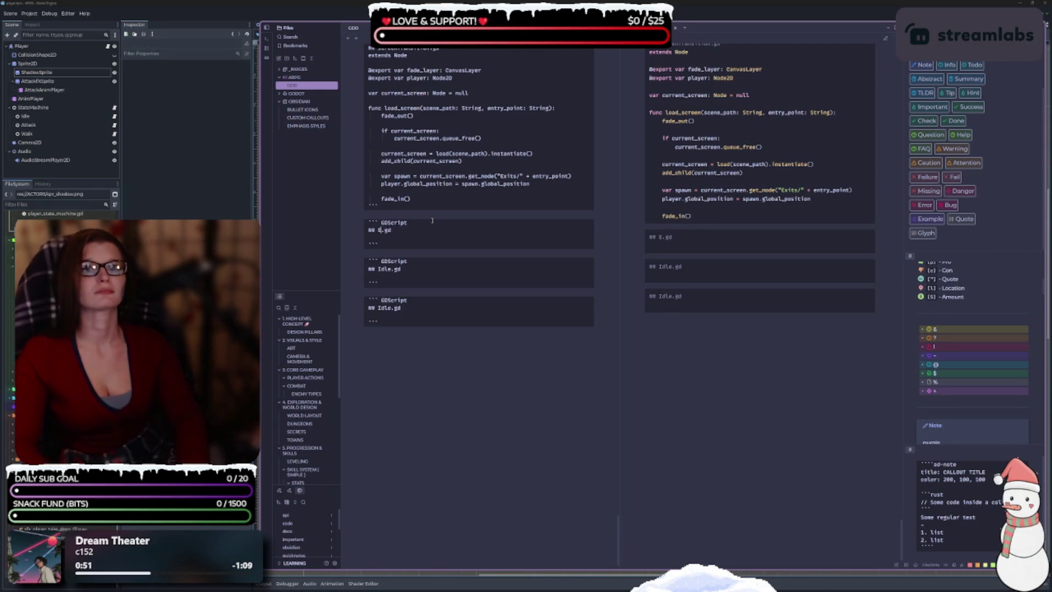
type("itNorth")
key("Down")
type("extends Area2D  @export var target_scene: String @export var target_entry: String  func _on_body_entered(body): \tif body.name == \"Player\": \t\tget_tree().root.get_node(\"Game\").load_screen(target_scene, target_entry)")
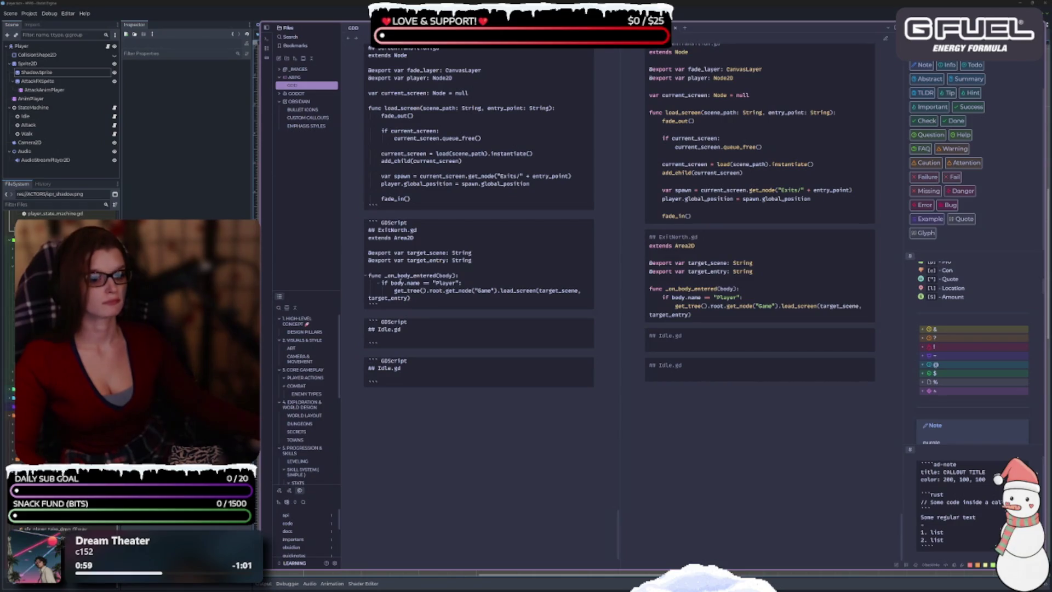
Retitle the third block FadeLayer.gd with the CanvasLayer fade script, and clear the last block's heading.
double_click(384, 329)
type("FadeLayer")
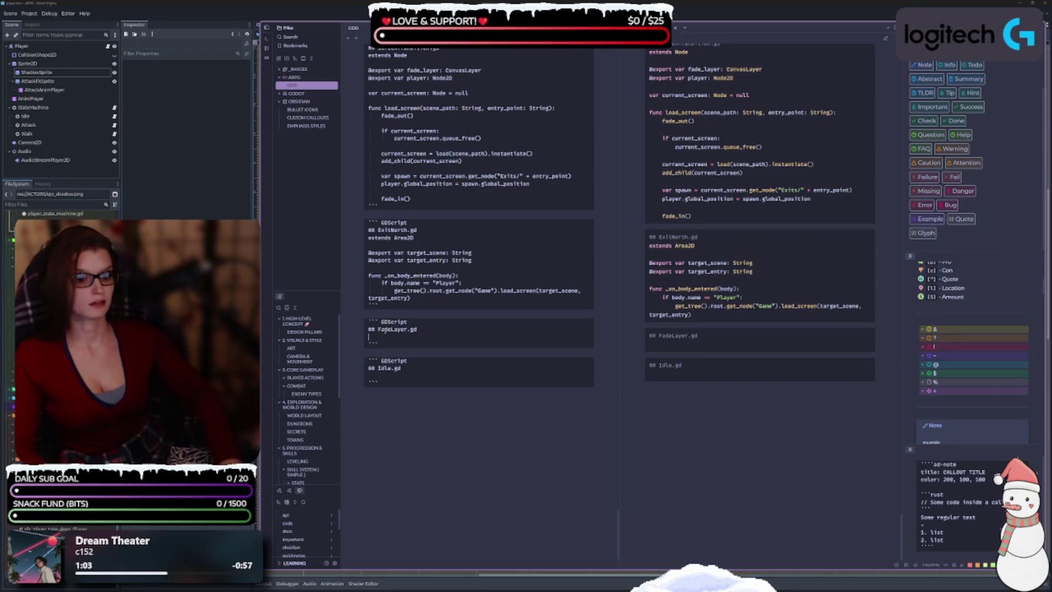
type("extends CanvasLayer  @onready var rect = $ColorRect  func fade_out(): \trect.modulate.a = 0 \trect.show() \trect.create_tween().tween_property(rect, \"modulate:a\", 1.0, 0.3)  func fade_in(): \trect.modulate.a = 1 \trect.create_tween().tween_property(rect, \"modulate:a\", 0.0, 0.3).finished.connect(rect.hide)")
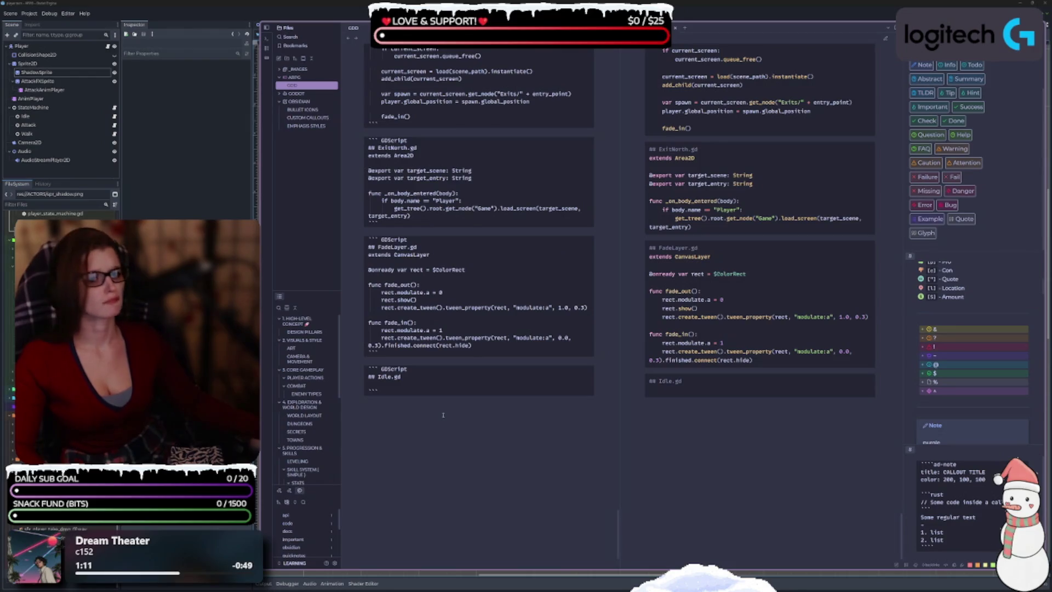
key("ctrl+BackSpace")
key("ctrl+BackSpace")
key("ctrl+BackSpace")
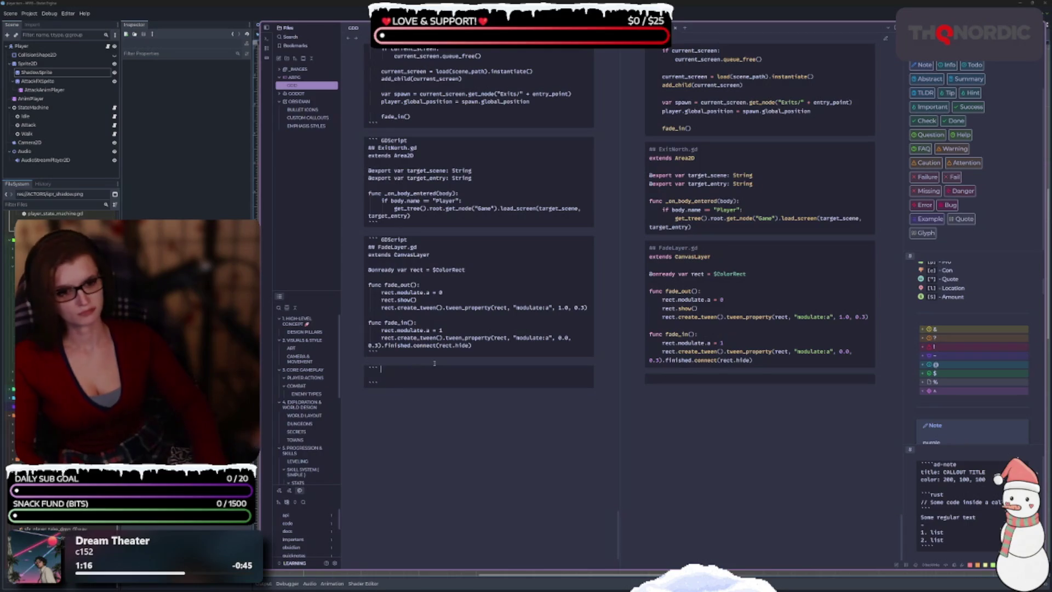
Type 'World Screen Structure' in the last block and paste the WorldScreen node tree below it.
key("Return")
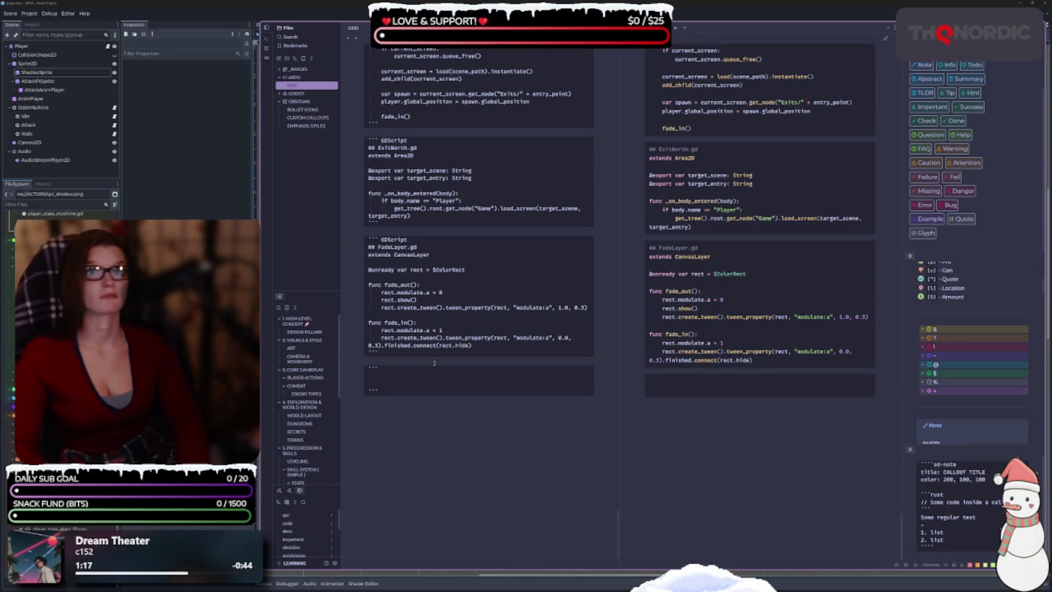
type("World Screen Stru")
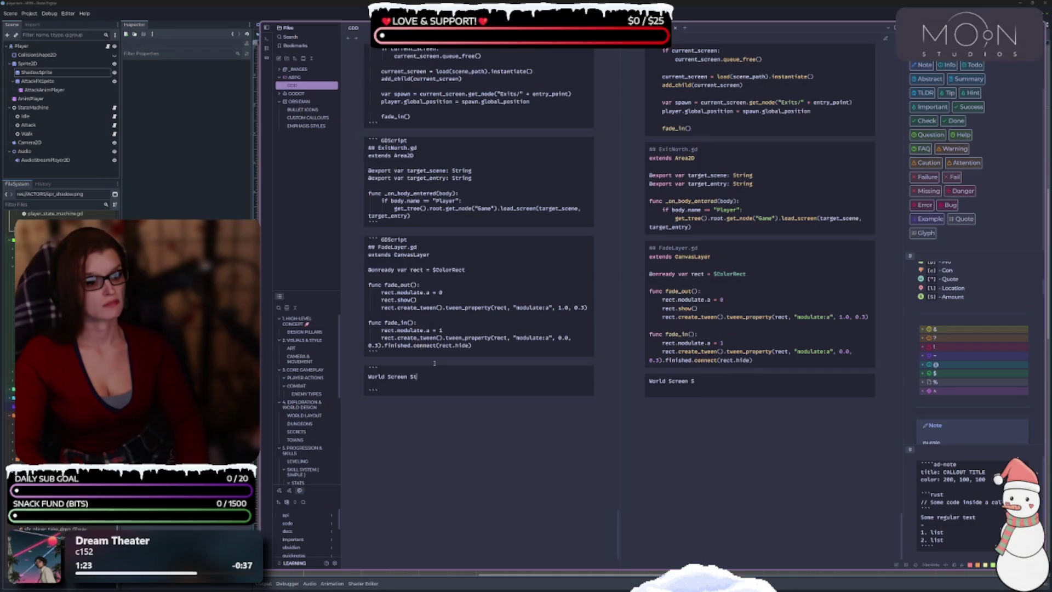
type("cture")
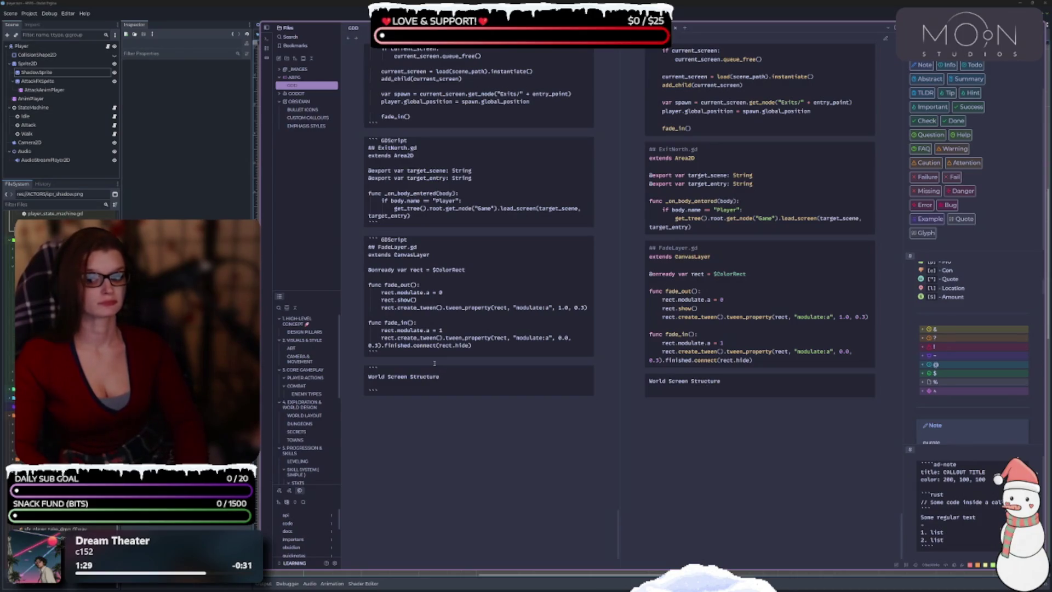
key("Return")
type("WorldScreen ├── Terrain (TileMap) ├── Collision (TileMap) ├── Decoration (TileMap) └── Exits     ├── North (Area2D)     ├── South (Area2D)     ├── East (Area2D)     └── West (Area2D)")
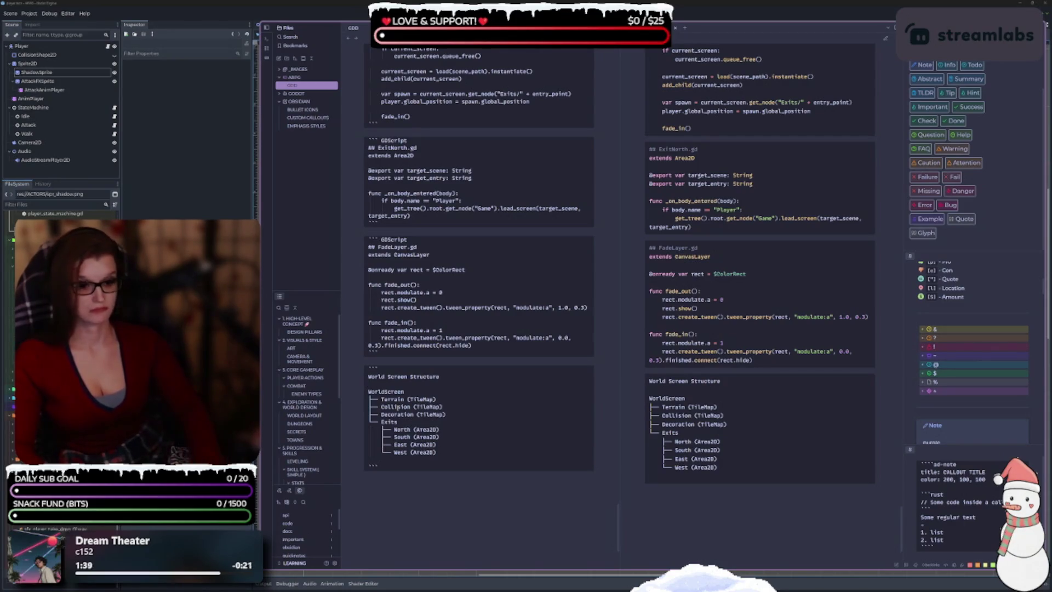
key("BackSpace")
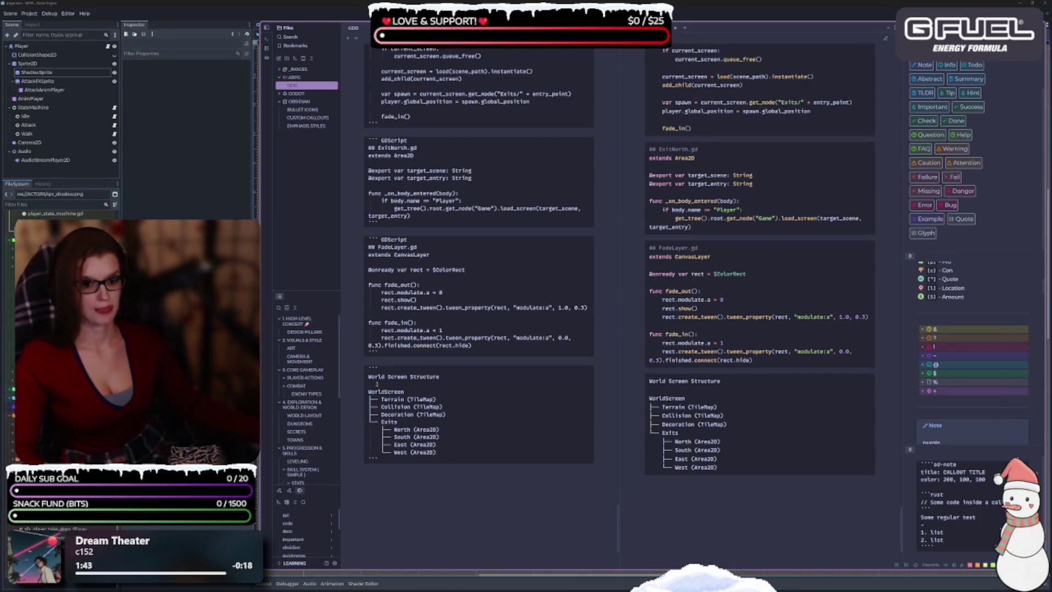
Underline the heading with a dash line and retype it as 'WORLD SCREEN STRUCTURE'.
left_click(371, 377)
left_click(378, 382)
type("----------------------")
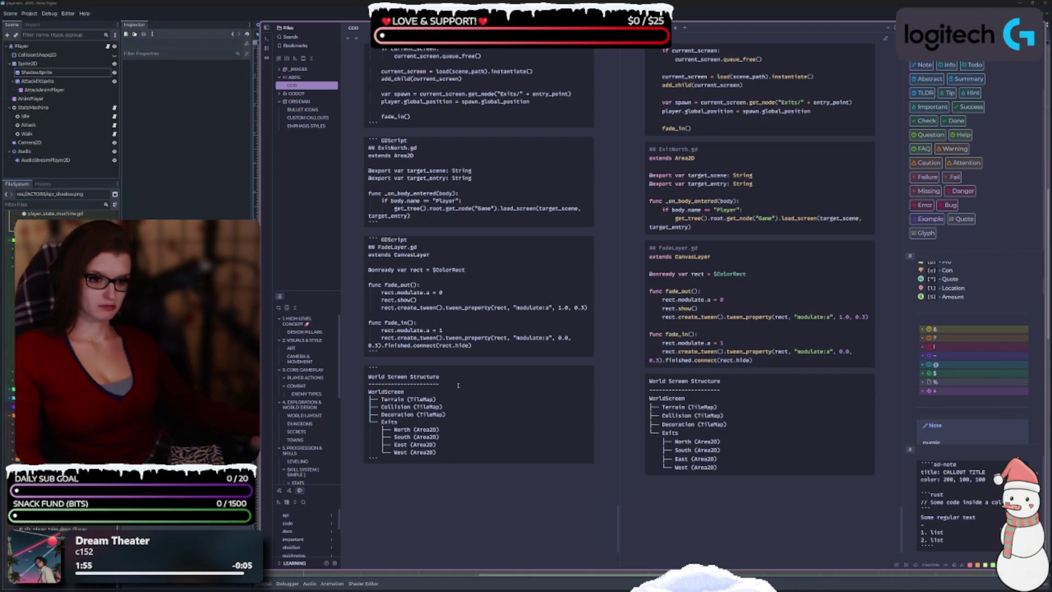
key("ctrl+shift+Left")
key("ctrl+shift+Left")
key("ctrl+shift+Left")
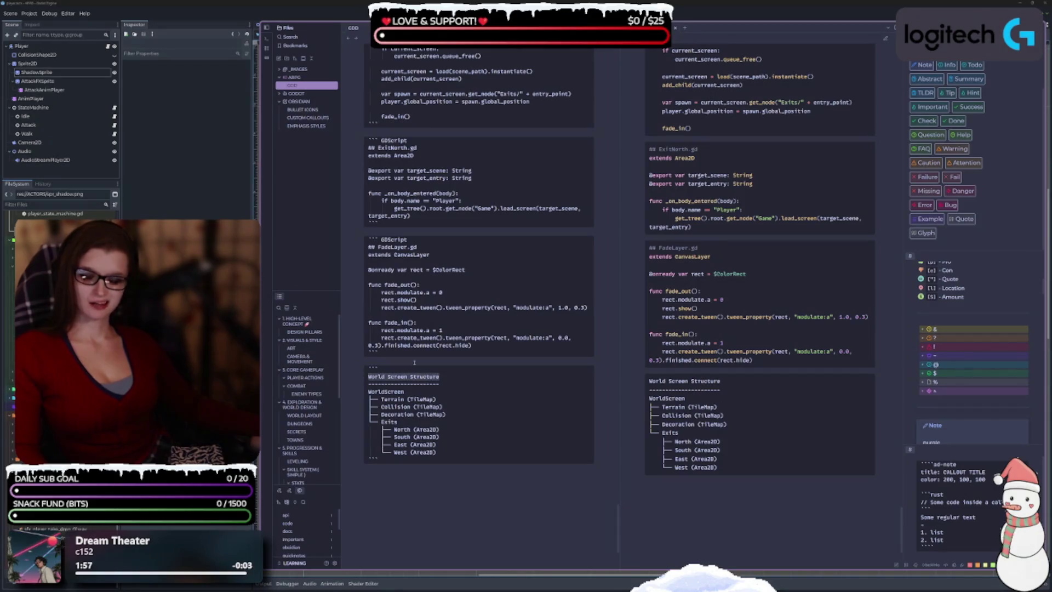
type("W")
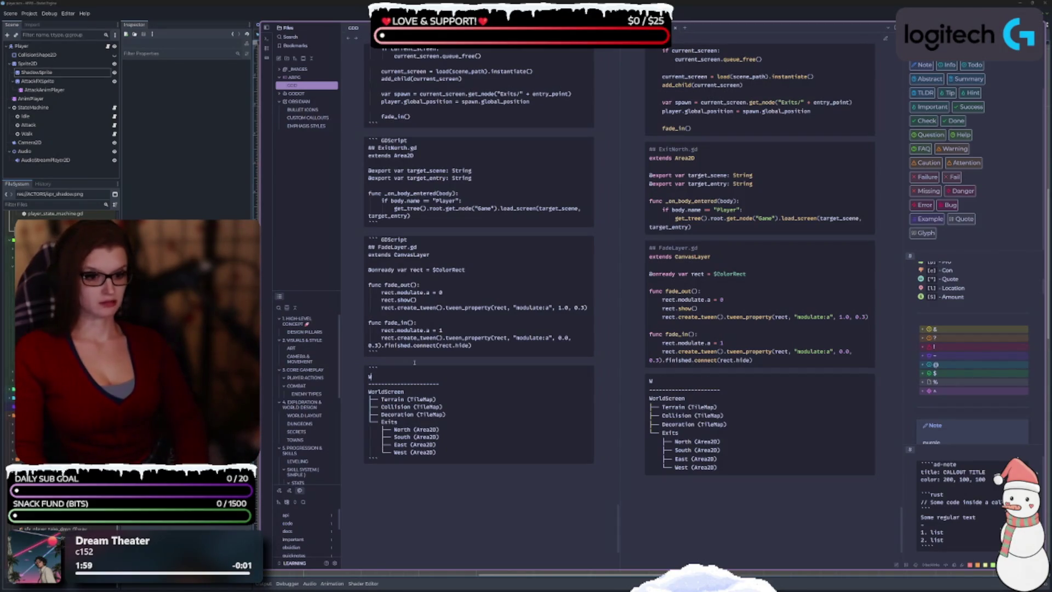
type("ORLD SCREEN")
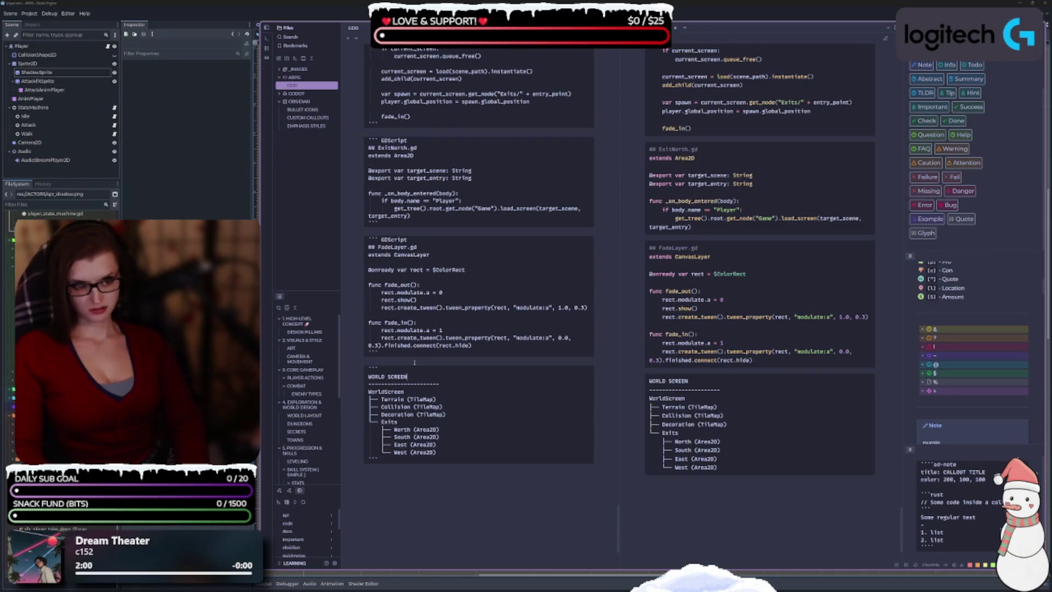
type(" STRUCTURE")
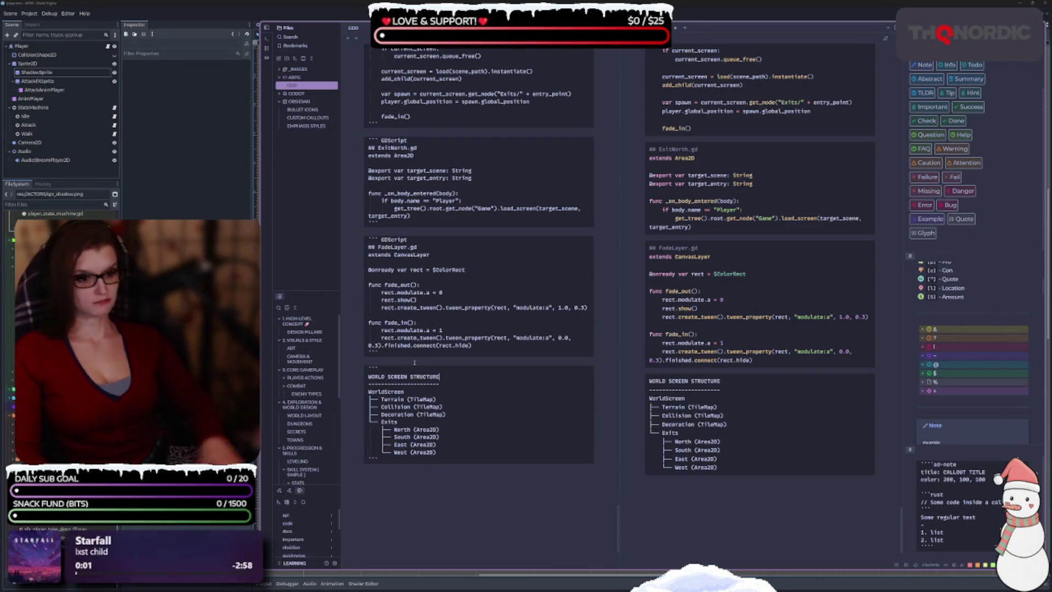
Delete the dashed underline and indent the WorldScreen tree by one level.
scroll(470, 477, "down", 3)
left_click(447, 331)
key("BackSpace")
key("BackSpace")
key("BackSpace")
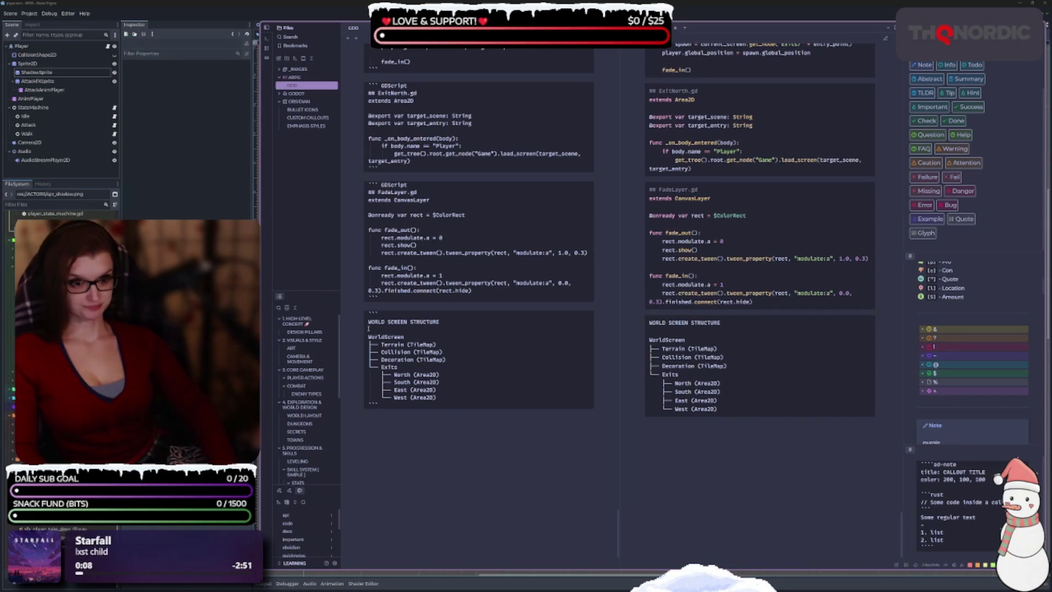
key("BackSpace")
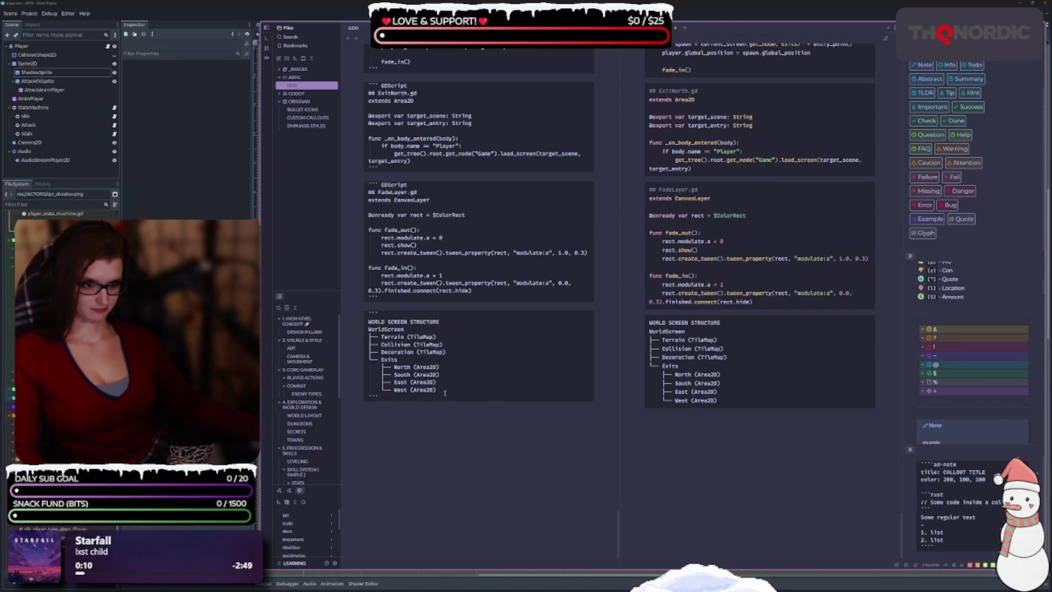
key("shift+Up")
key("shift+Up")
key("shift+Up")
key("Tab")
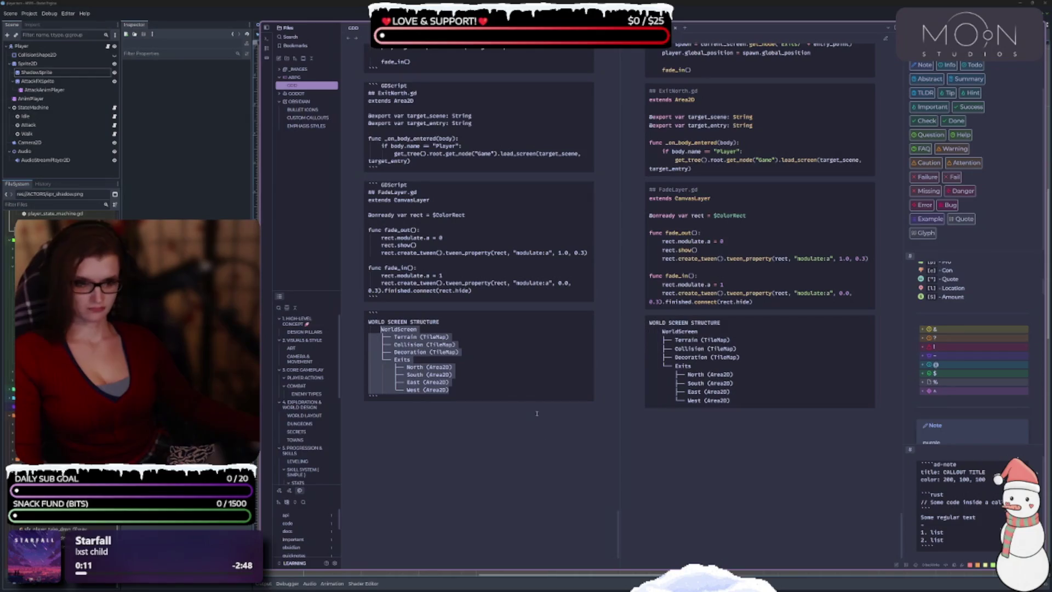
left_click(441, 534)
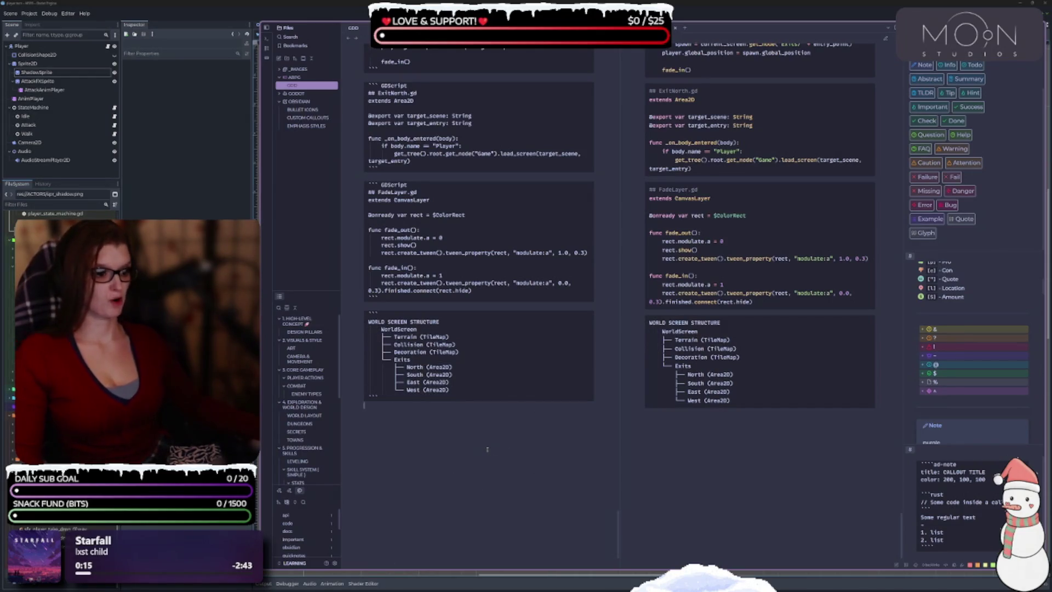
Pad the Terrain, Collision, North and South lines so their (TileMap)/(Area2D) labels align.
scroll(421, 282, "down", 2)
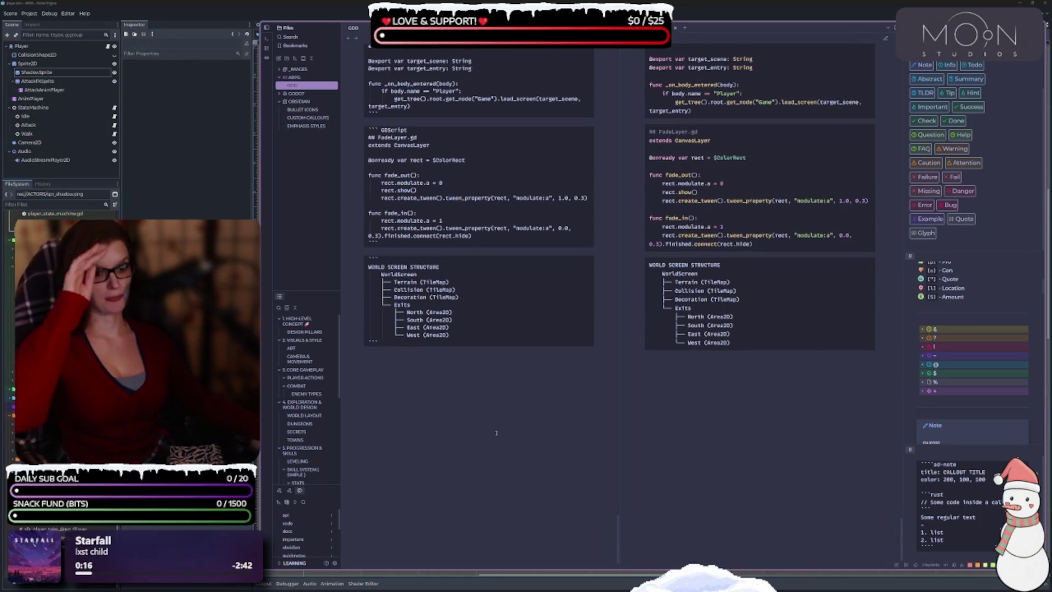
left_click(420, 281)
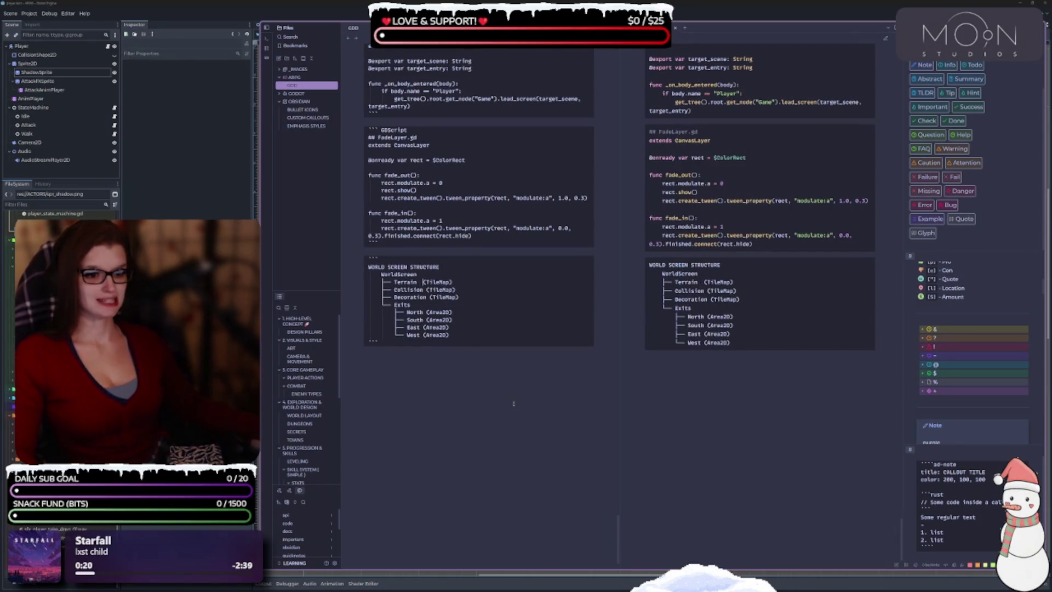
left_click(427, 289)
left_click(426, 312)
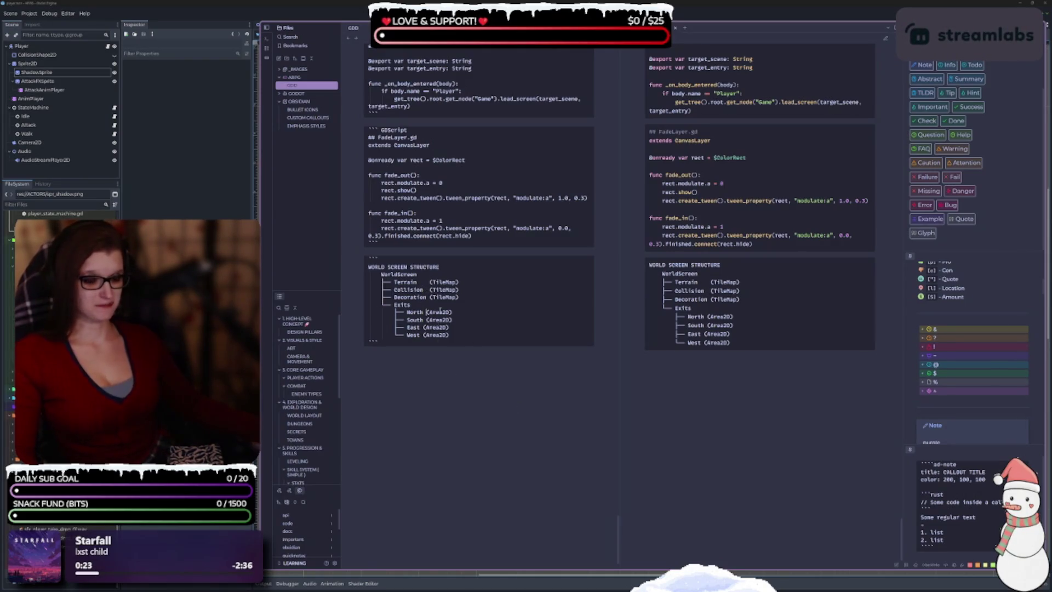
key("Down")
key("Down")
key("Down")
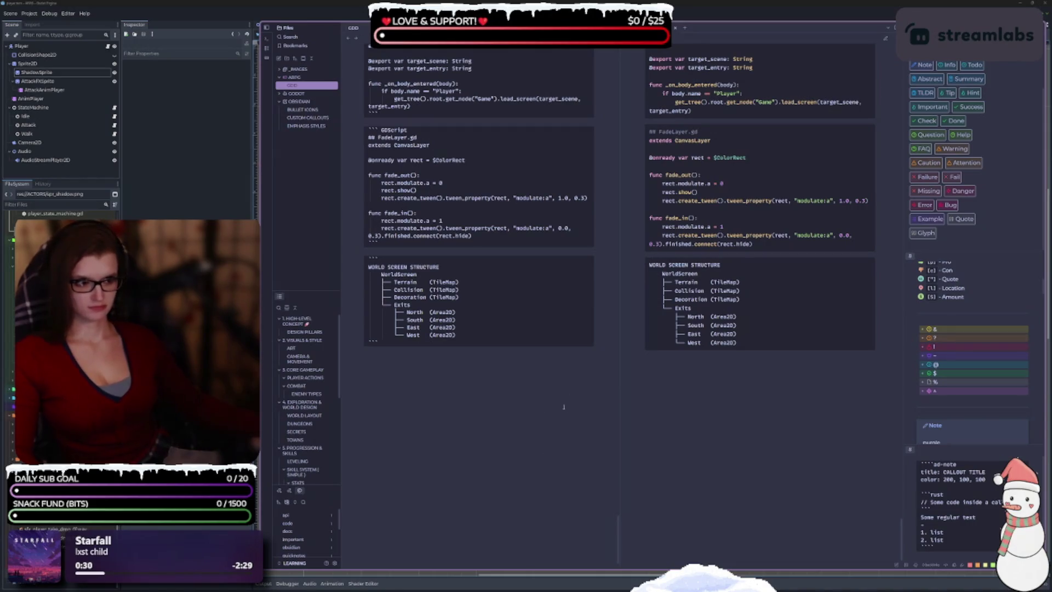
scroll(548, 433, "down", 1)
left_click(458, 352)
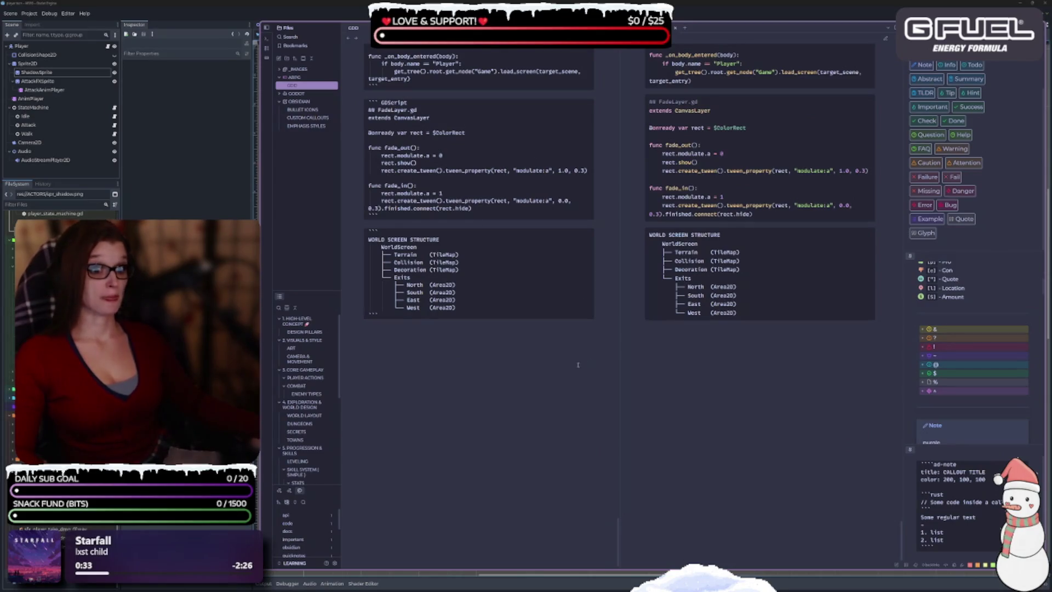
Scroll the note up to show the SCENE TREE and CODE REF sections above StateMachine.gd.
scroll(558, 364, "up", 5)
scroll(527, 365, "up", 15)
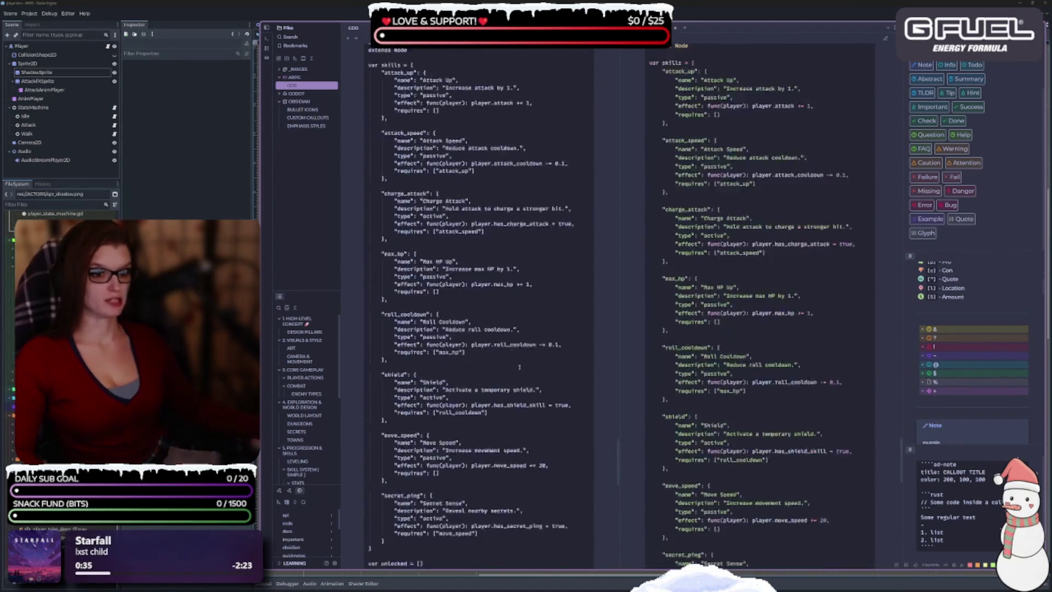
scroll(509, 367, "up", 3)
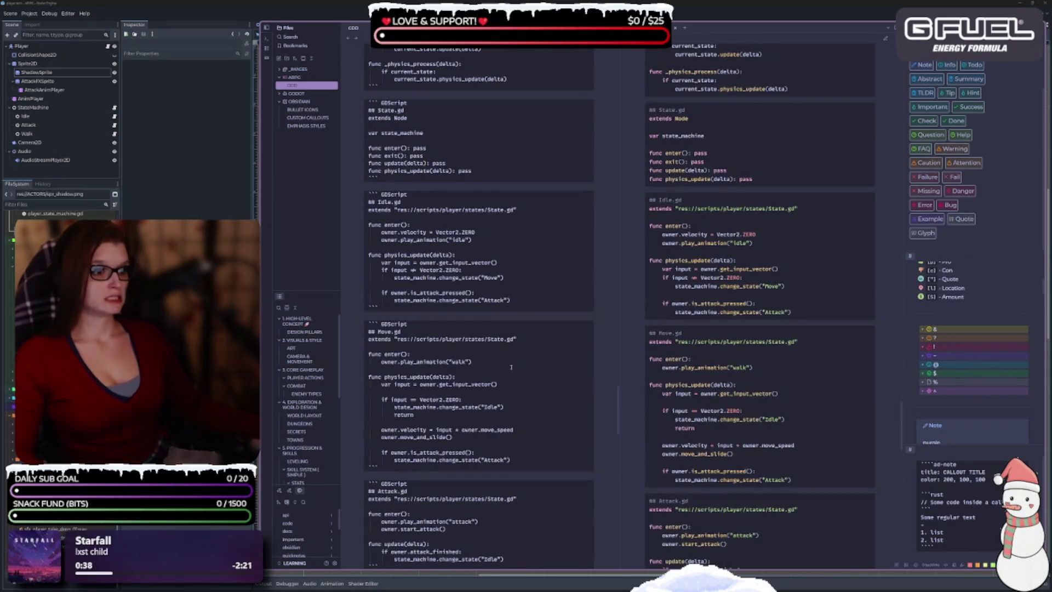
scroll(508, 372, "up", 4)
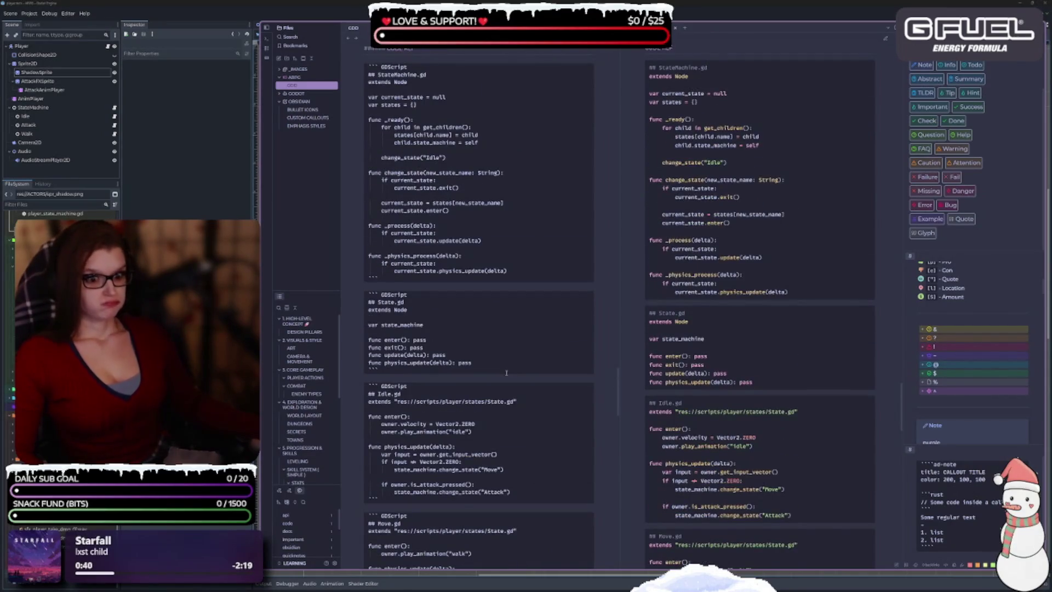
scroll(500, 369, "up", 3)
scroll(500, 369, "down", 2)
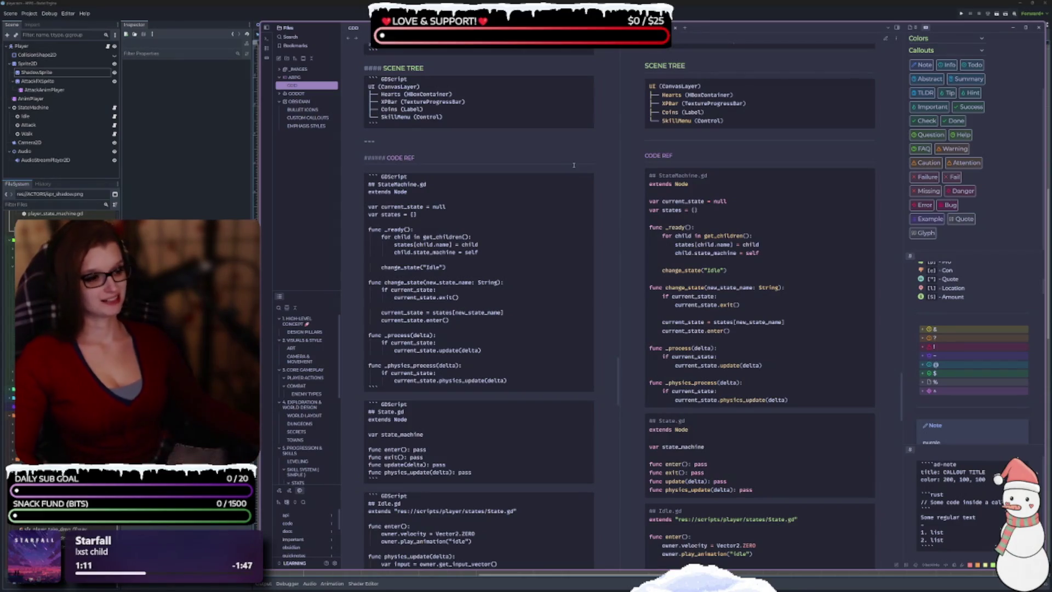
Add a '- %' styled PLAYER STATE MACHINE heading under CODE REF and copy it for reuse.
type("-")
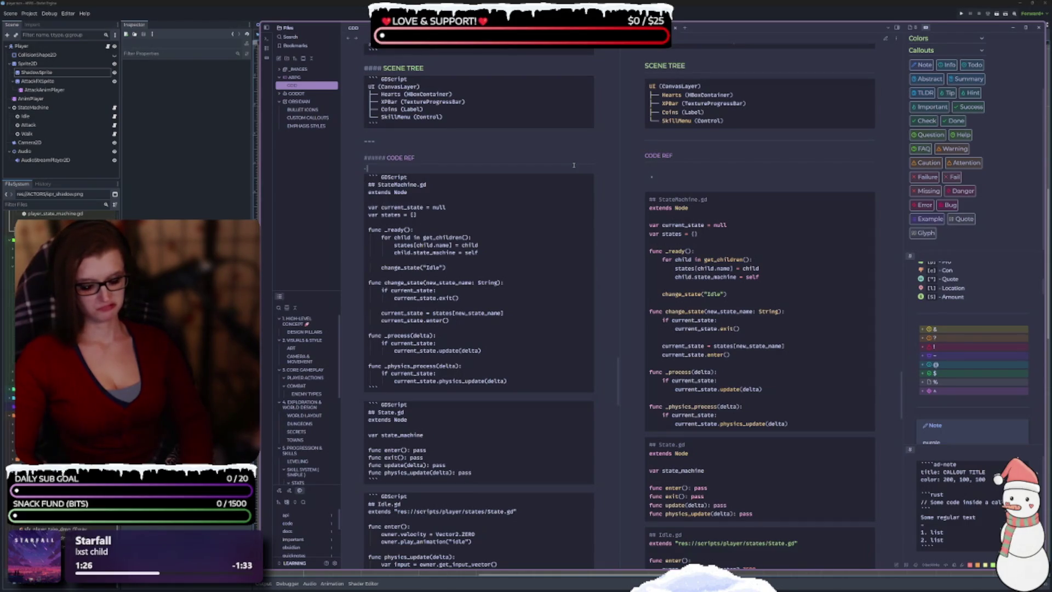
type("%")
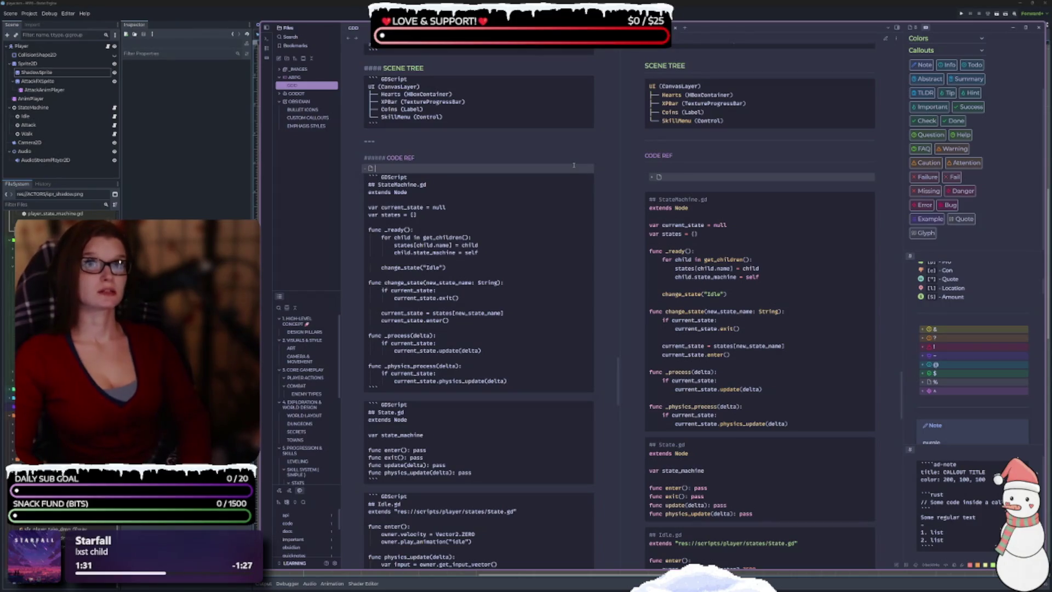
type("LAYE")
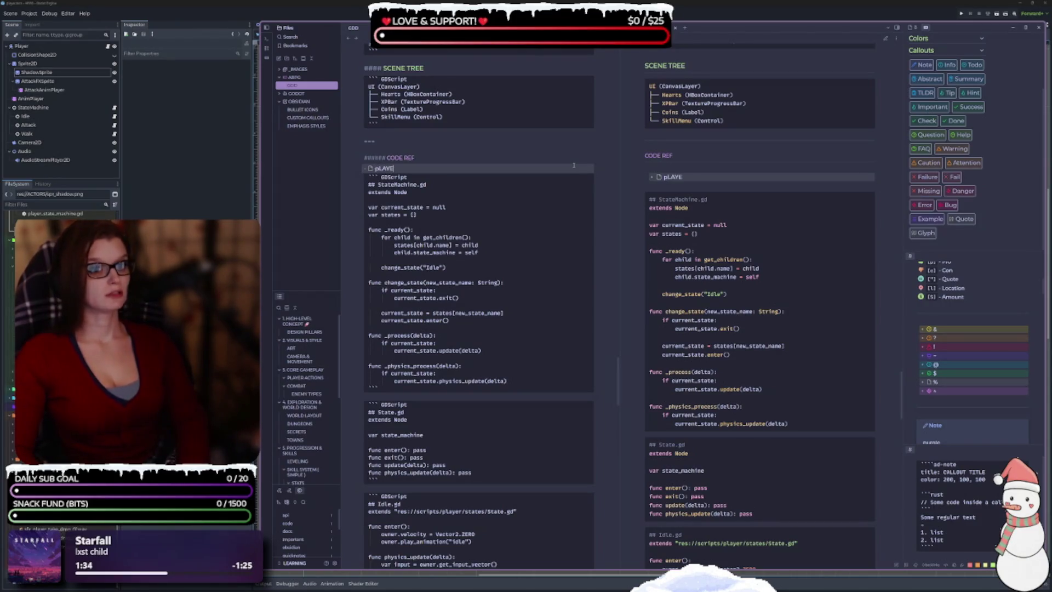
key("BackSpace")
key("BackSpace")
key("BackSpace")
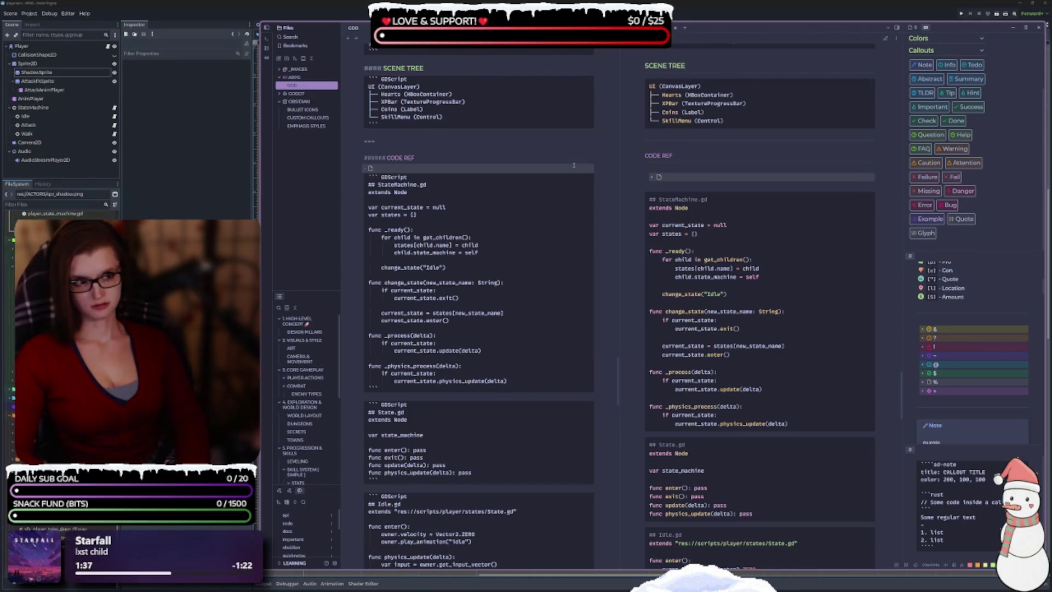
type("PLAYER STATE MACHINE")
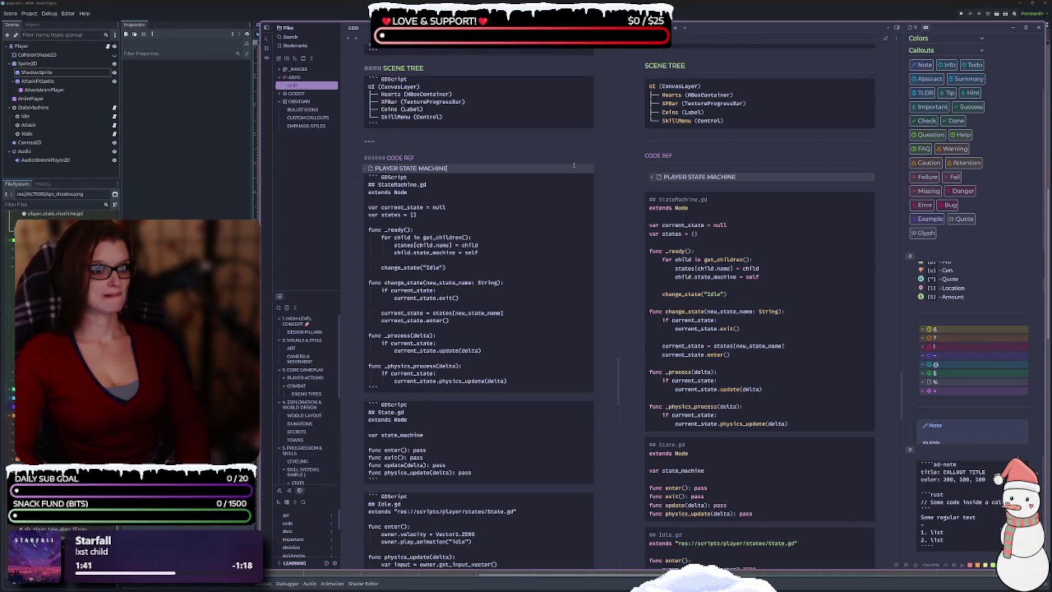
key("shift+Home")
key("ctrl+c")
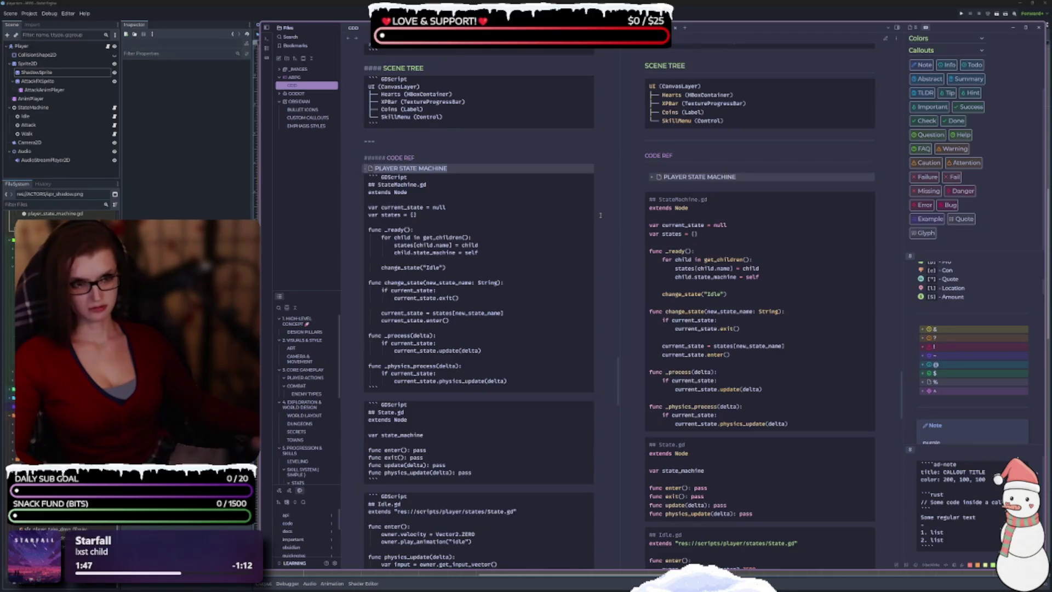
left_click(507, 171)
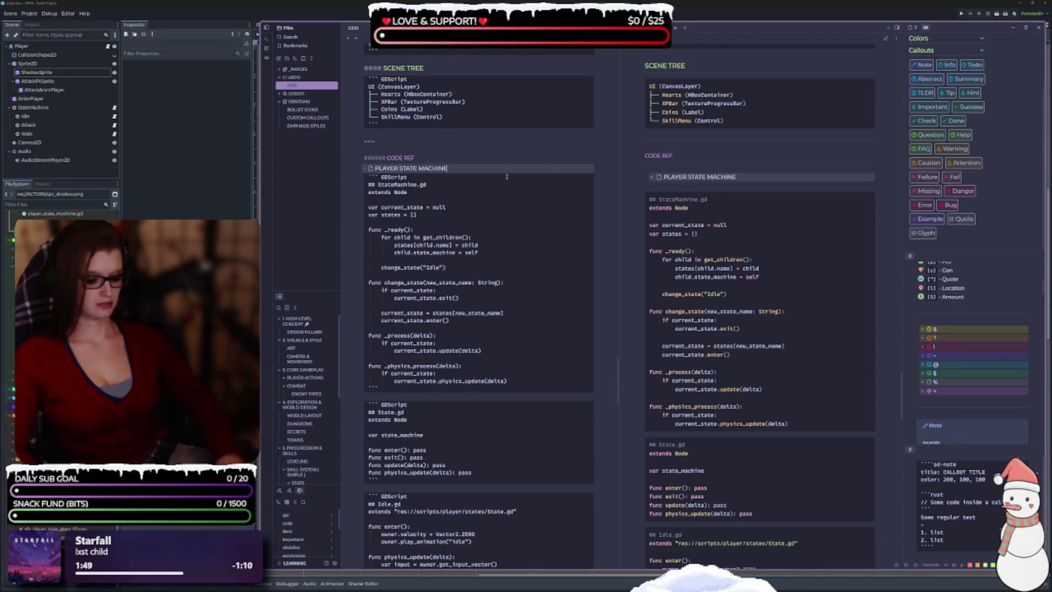
key("Return")
key("BackSpace")
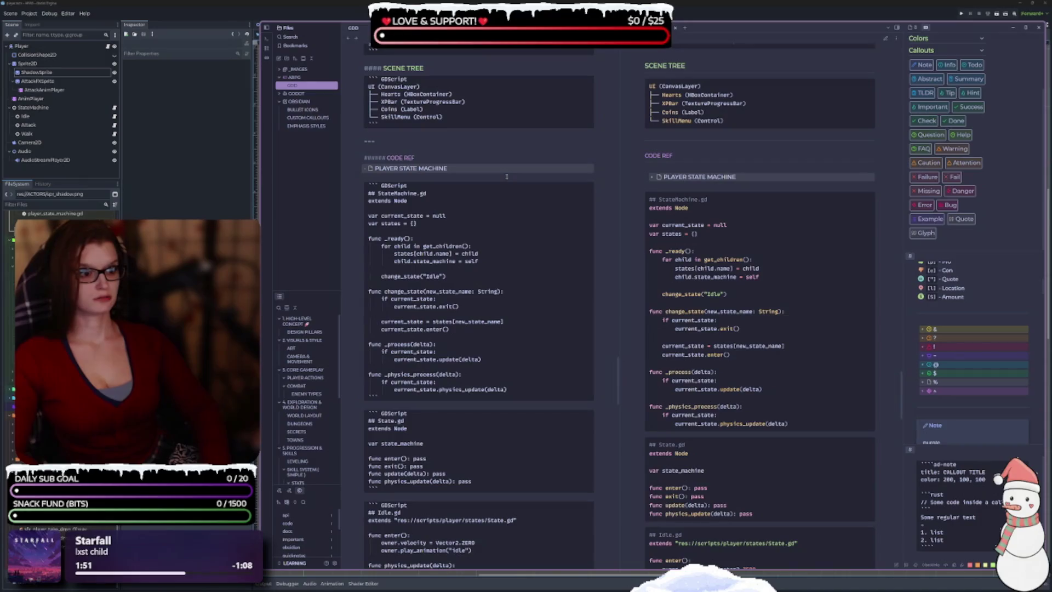
Paste the copied heading after the StateMachine.gd block and reword it to BASE STATE CLASS.
key("Return")
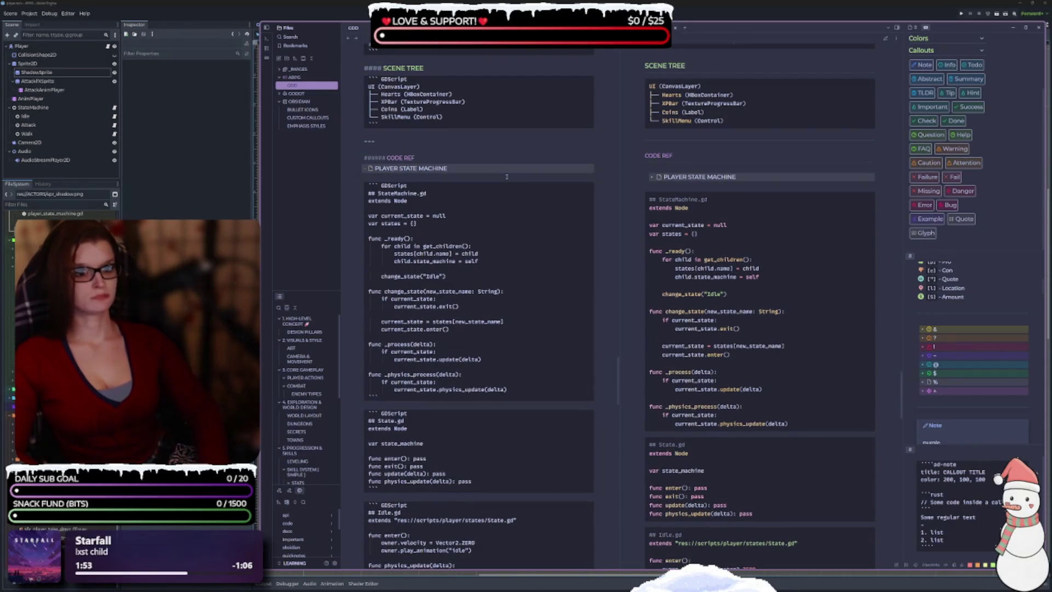
scroll(439, 233, "down", 2)
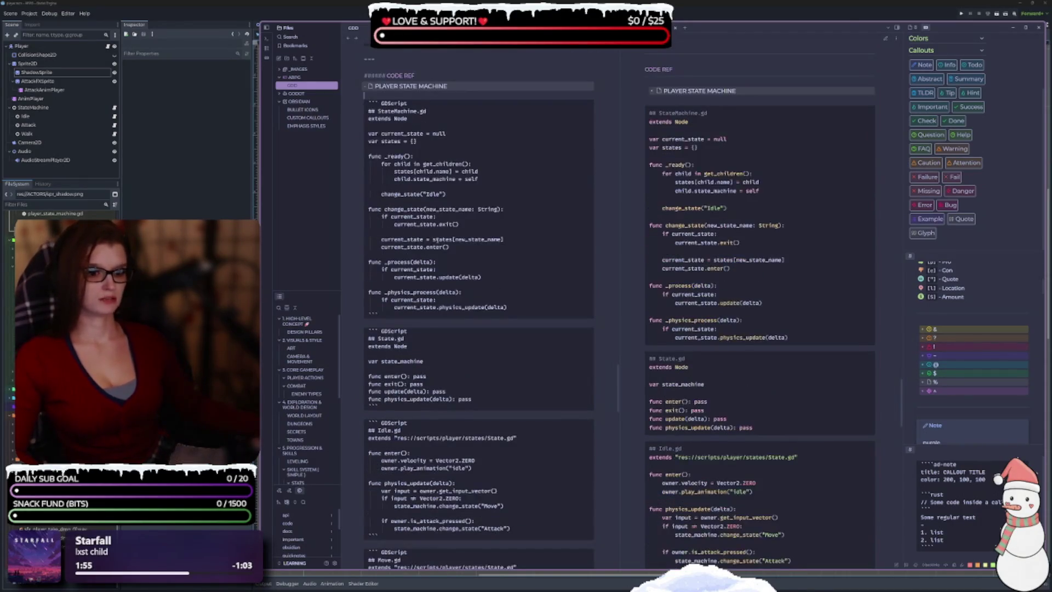
scroll(422, 235, "down", 2)
key("Return")
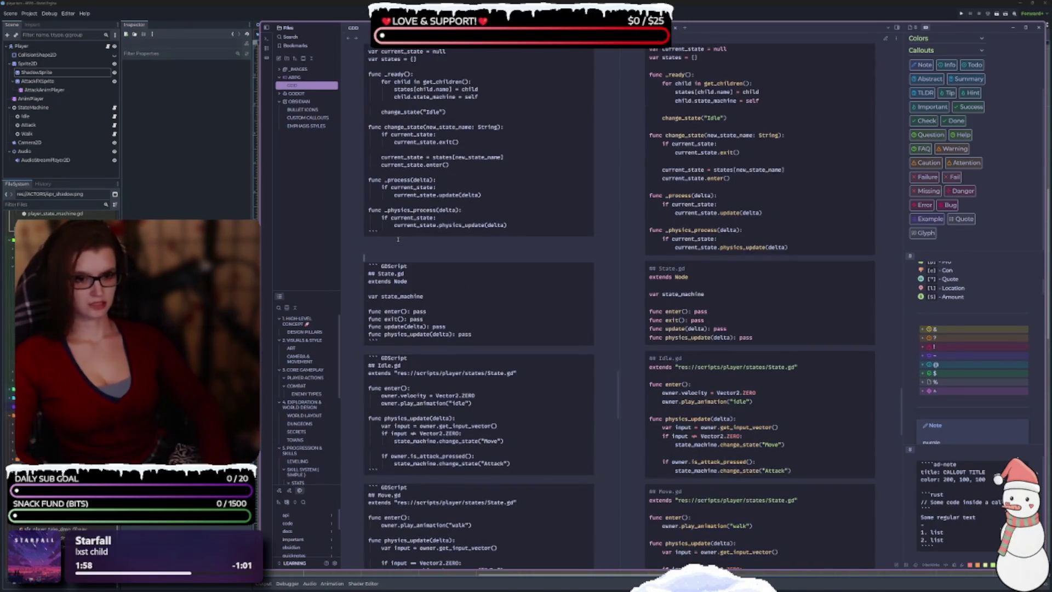
key("ctrl+v")
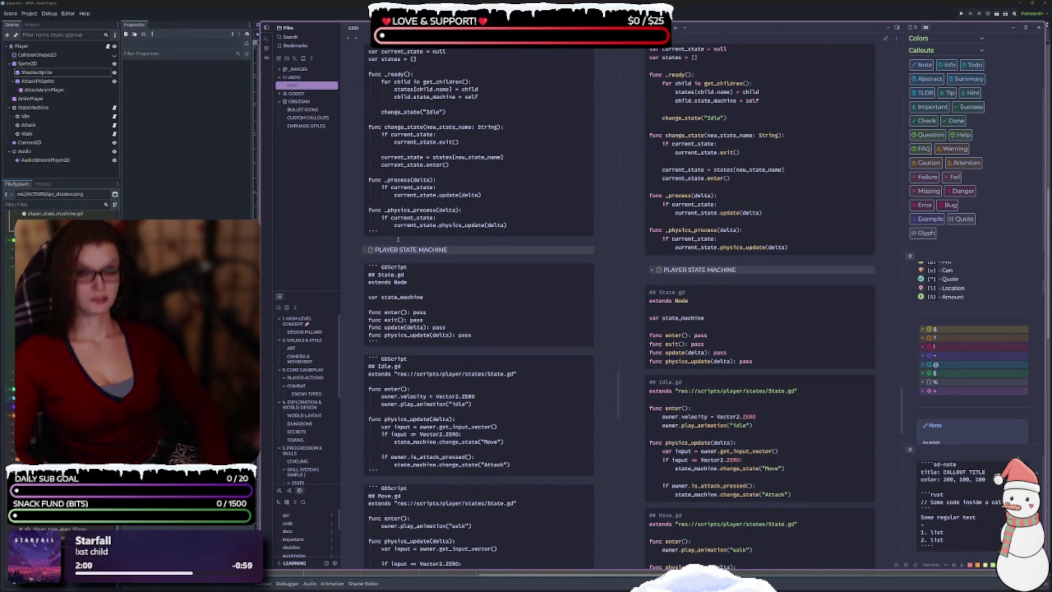
key("BackSpace")
key("BackSpace")
key("BackSpace")
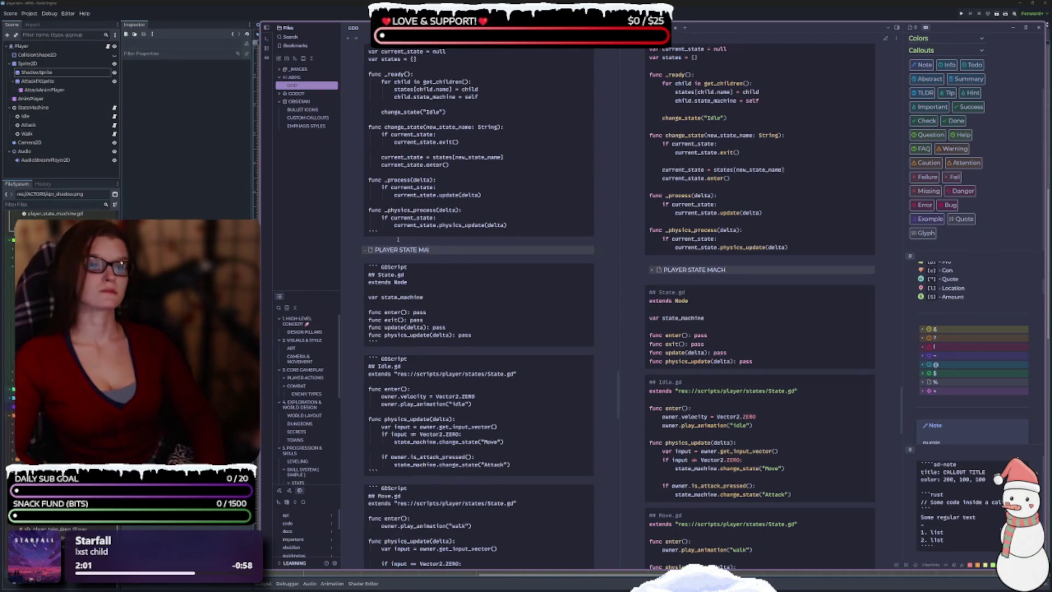
type("BASE")
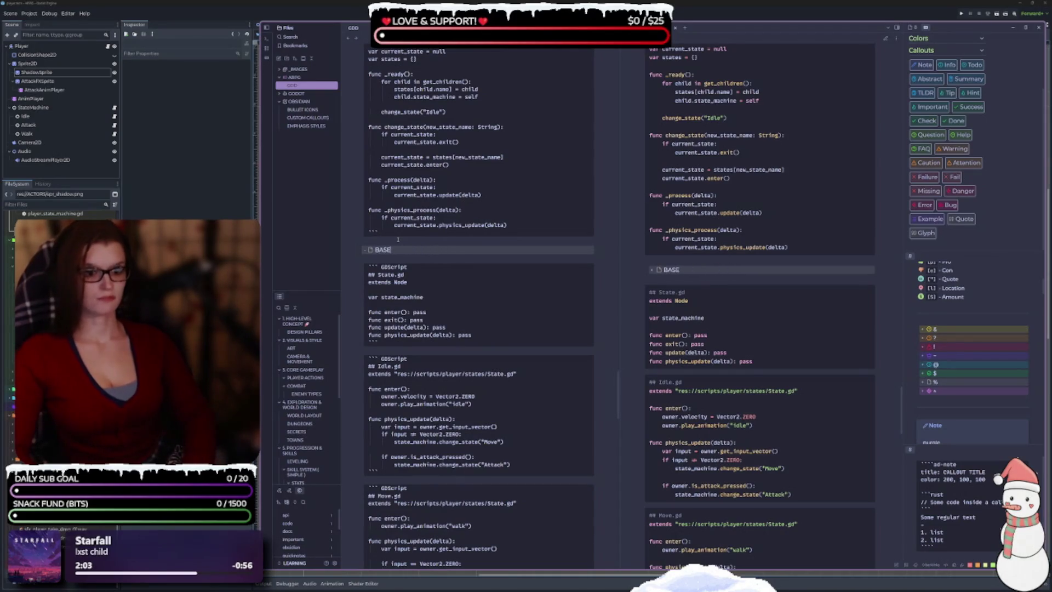
type(" STATE")
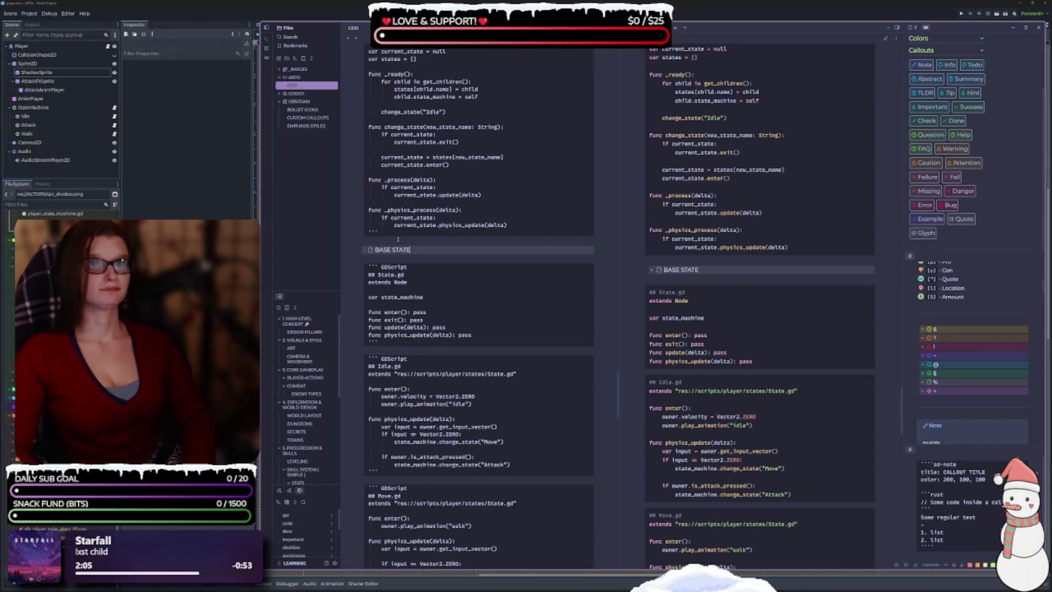
type(" CLASS")
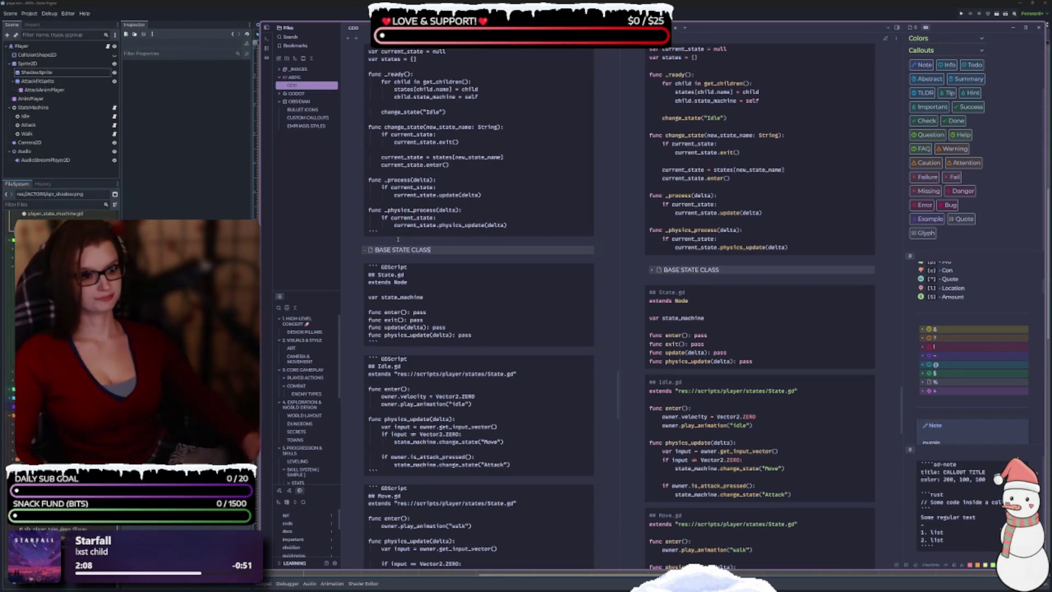
scroll(397, 240, "down", 2)
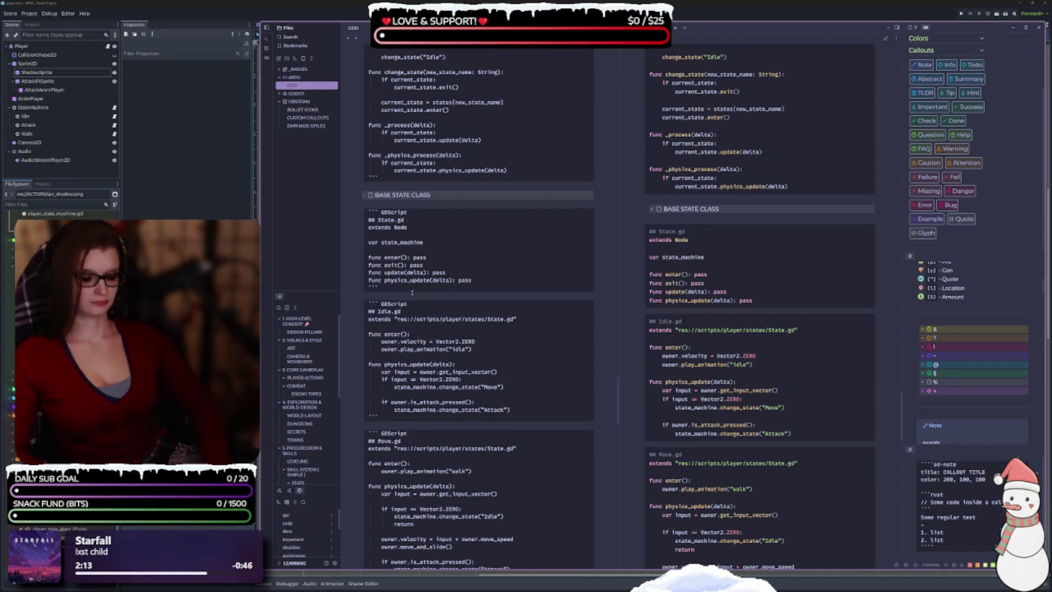
Insert an EXAMPLE STATE heading below the State.gd block, above Idle.gd.
left_click(412, 292)
key("ctrl+v")
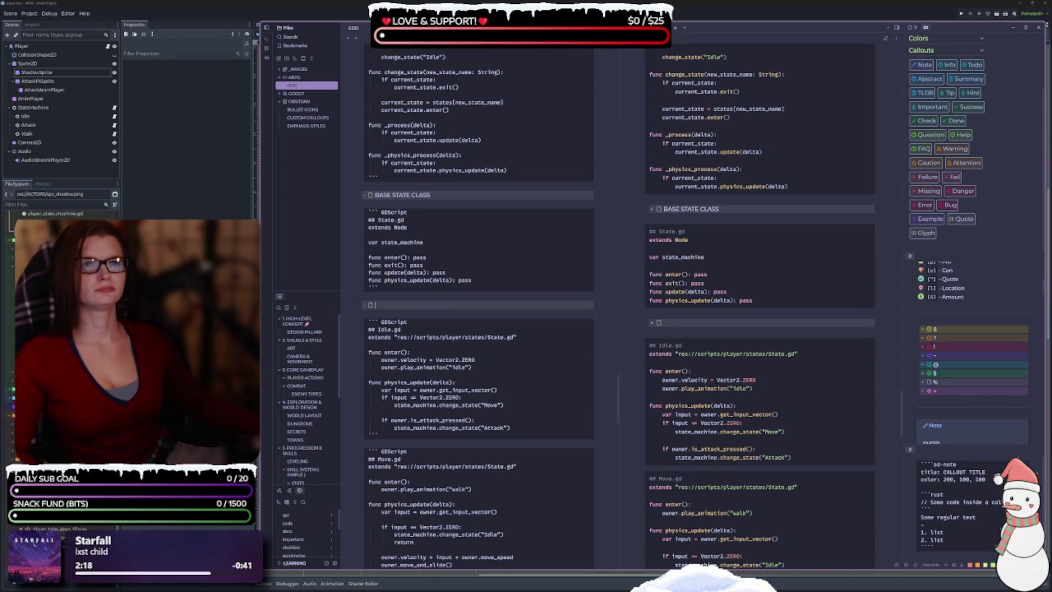
type("EXAMPLE")
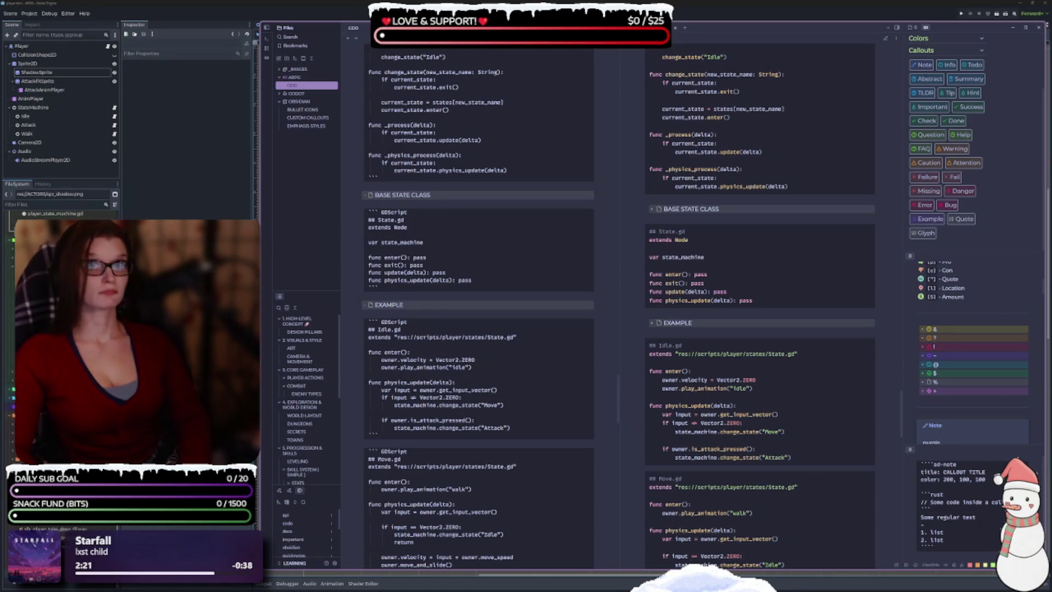
type(" STATE")
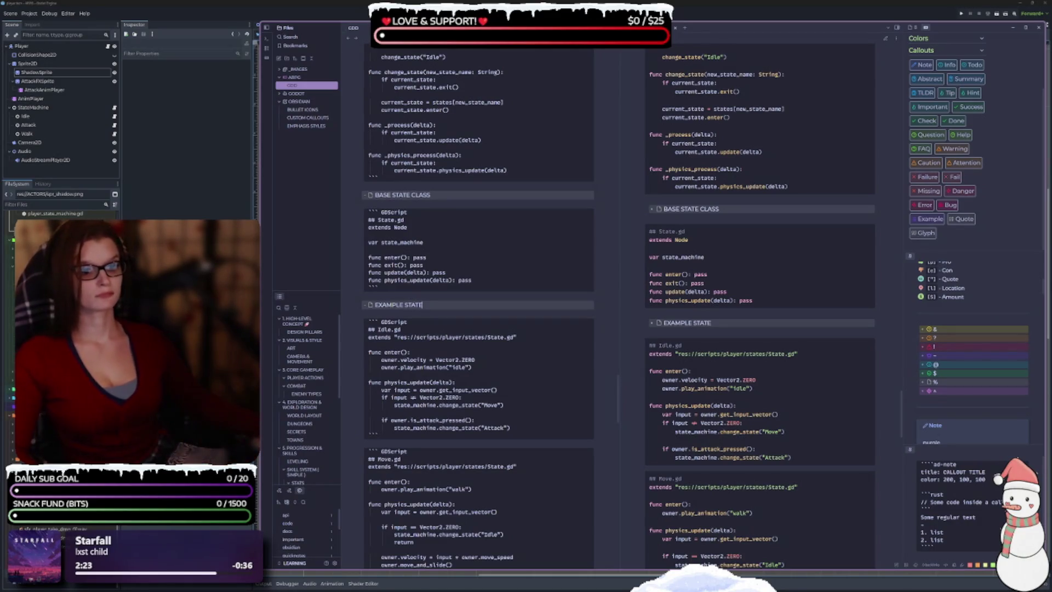
scroll(457, 294, "down", 2)
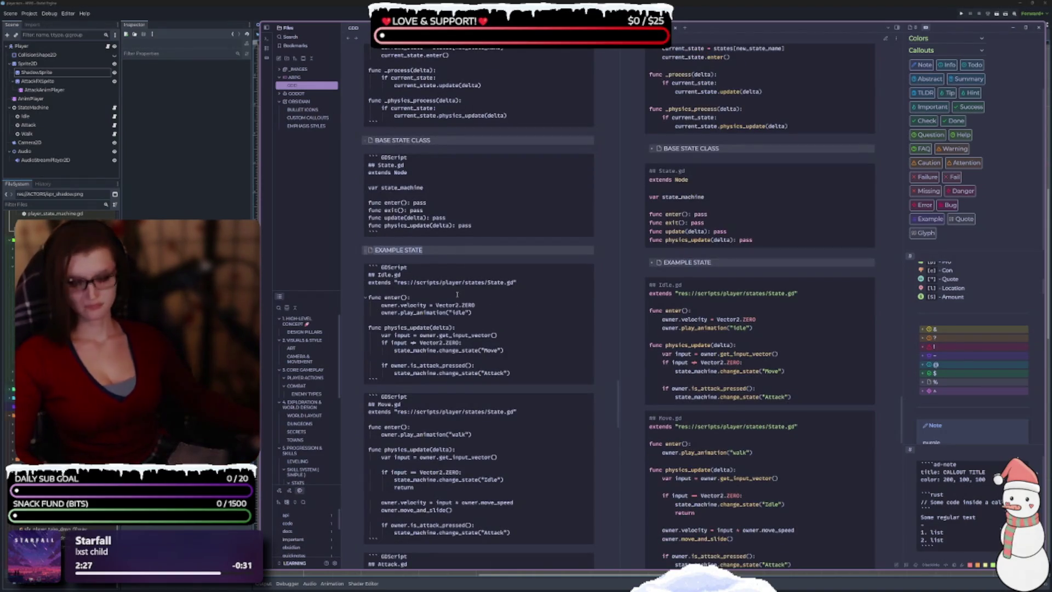
scroll(453, 386, "down", 1)
Paste another EXAMPLE STATE heading after the Idle.gd block, above Move.gd.
left_click(392, 362)
key("Return")
key("ctrl+v")
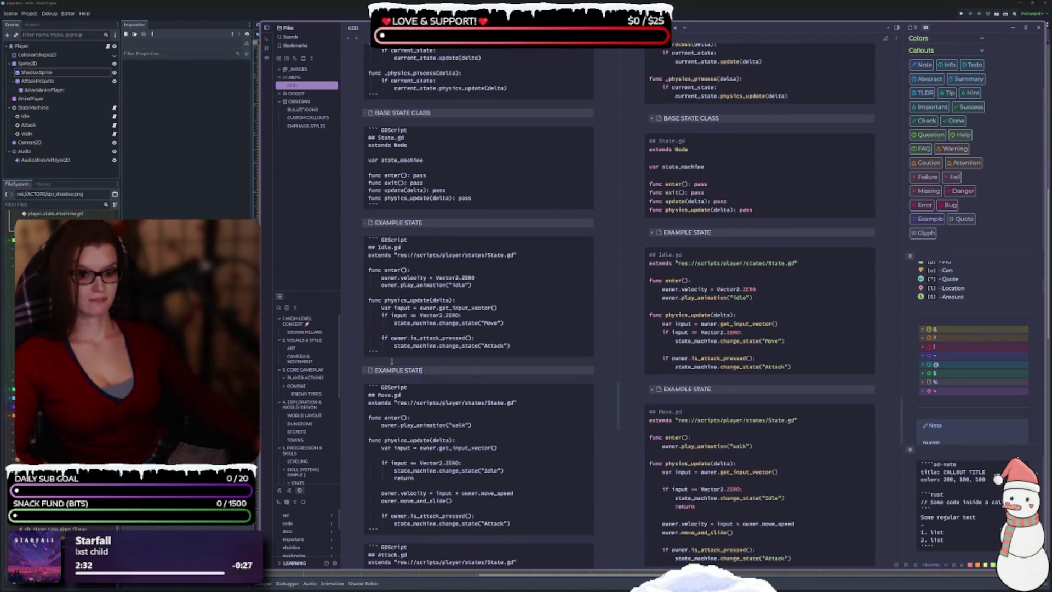
scroll(413, 351, "down", 3)
scroll(399, 371, "down", 2)
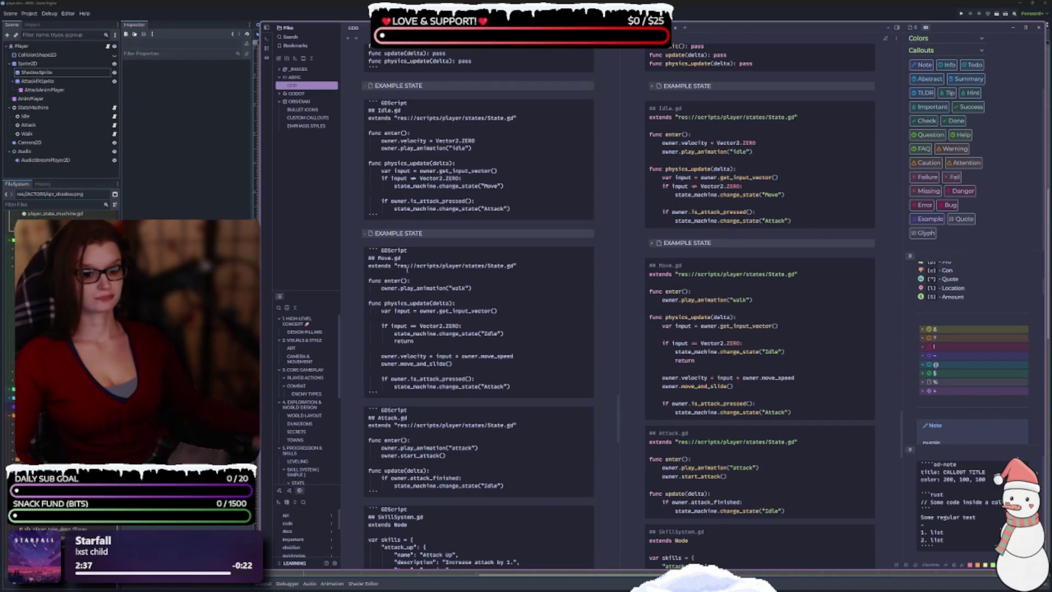
Paste an EXAMPLE STATE heading above Attack.gd and add blank lines before SkillSystem.gd.
scroll(407, 269, "down", 3)
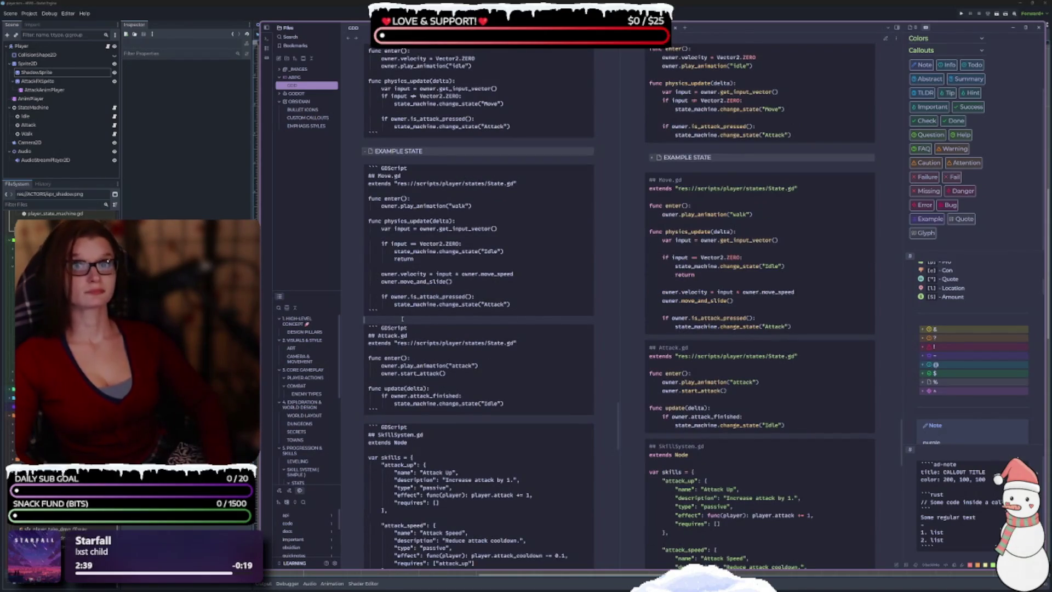
key("ctrl+v")
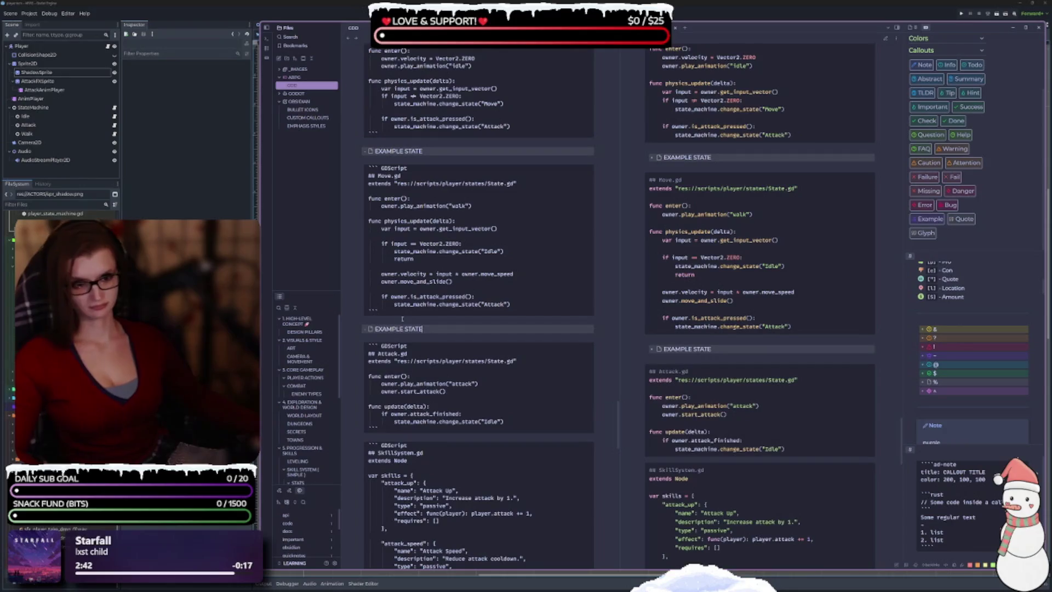
scroll(435, 348, "down", 5)
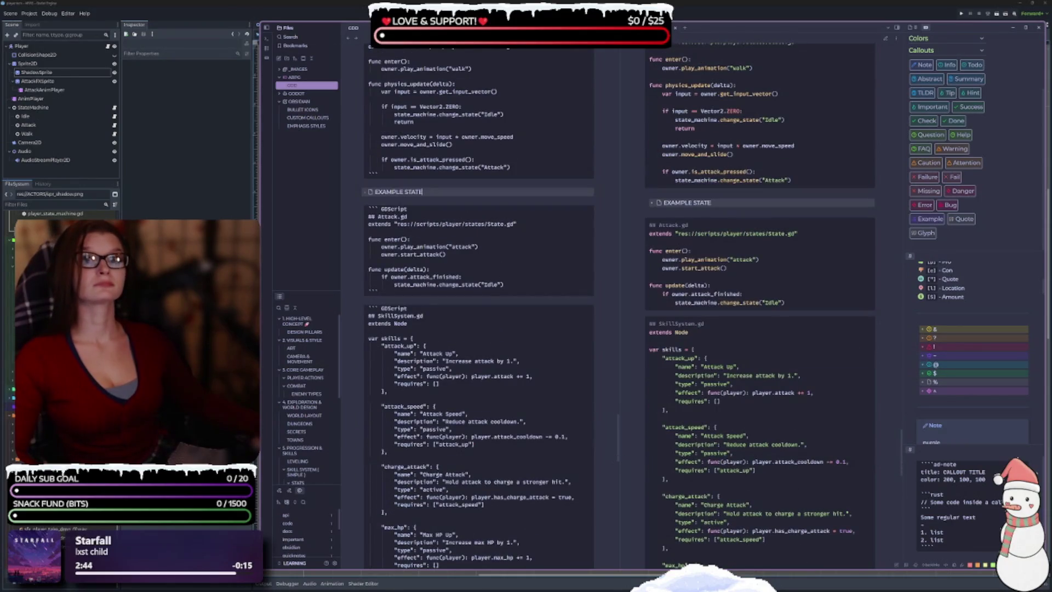
scroll(369, 394, "up", 1)
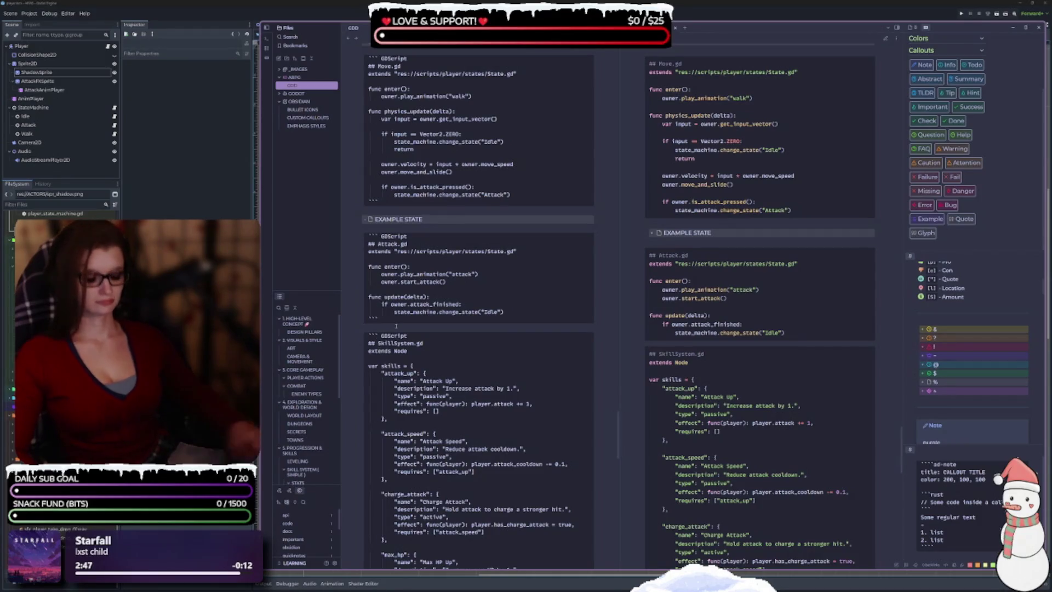
key("Return")
key("Return")
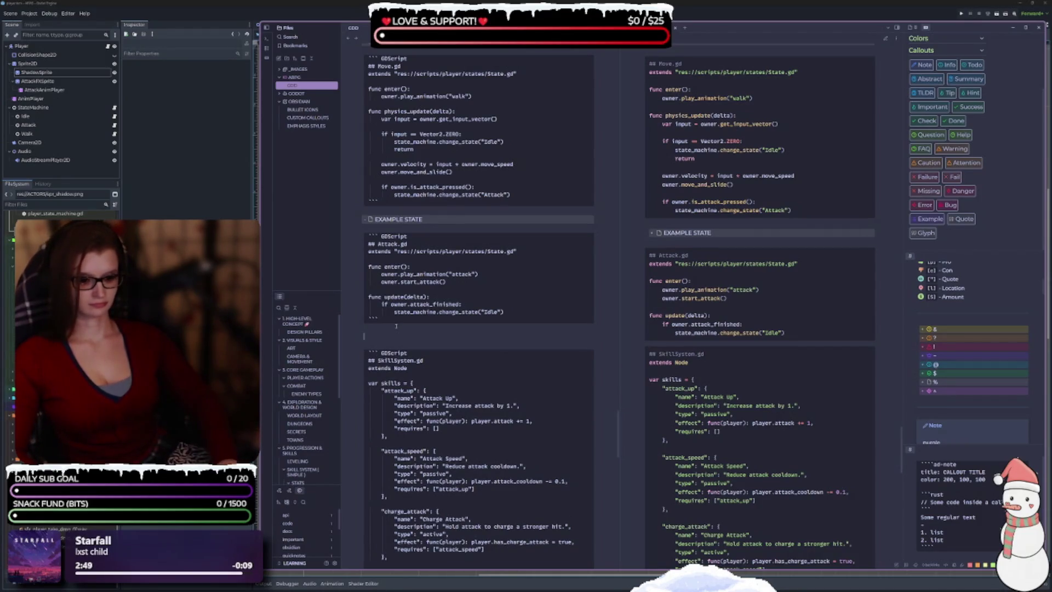
Add a '---' divider and a SKILL SYSTEM (==DATA-DRIVEN==) callout title, removing the stray blank line.
type("---")
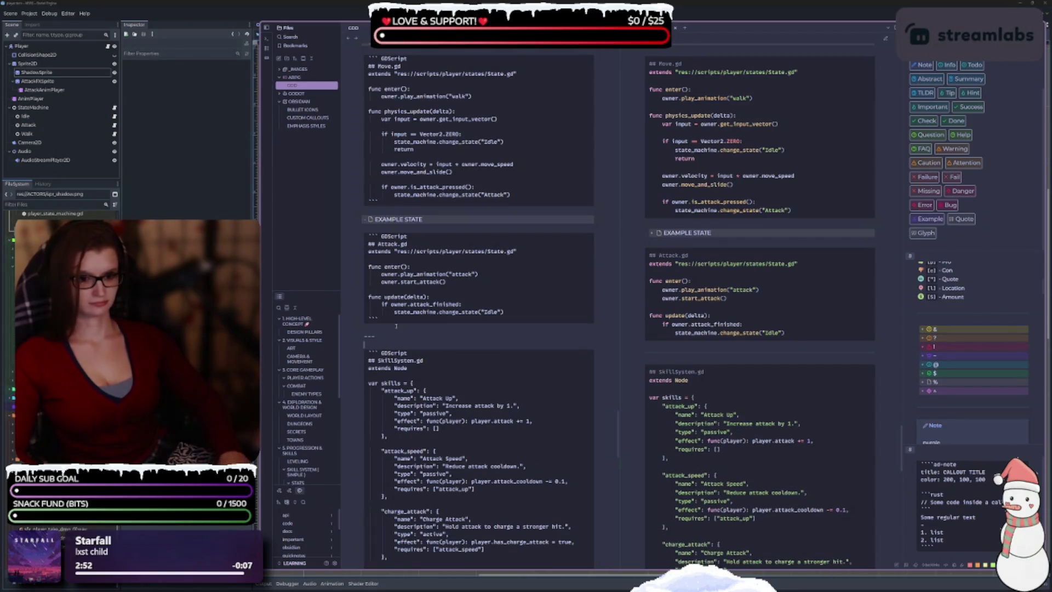
key("Return")
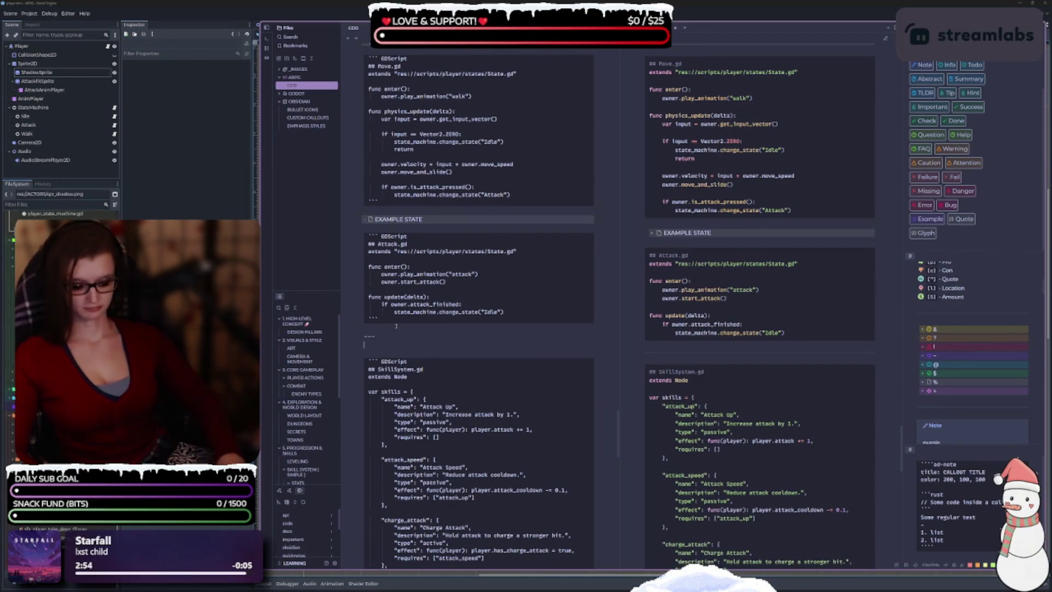
type("-")
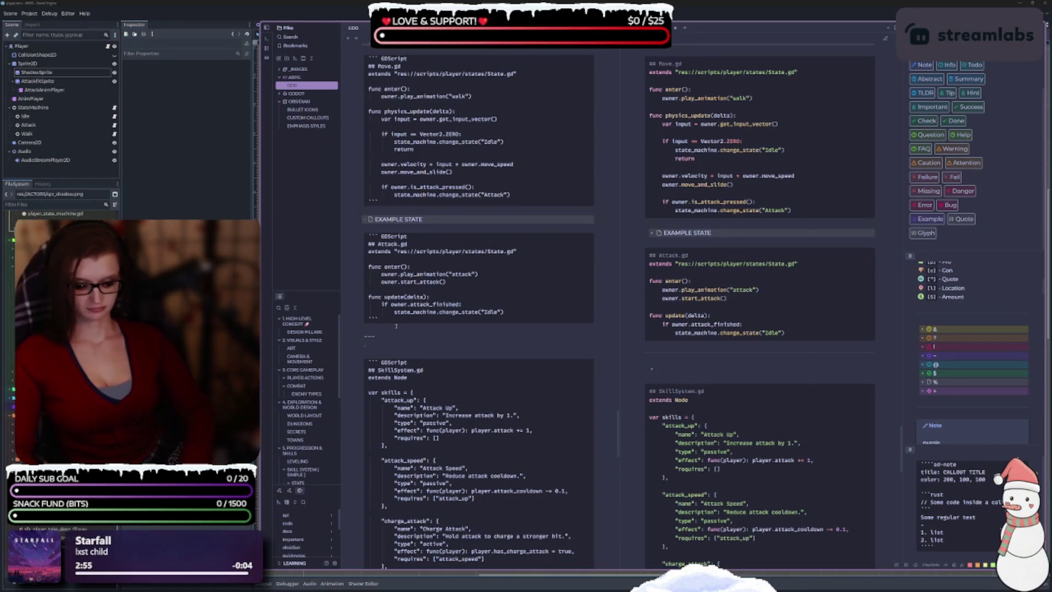
type("%")
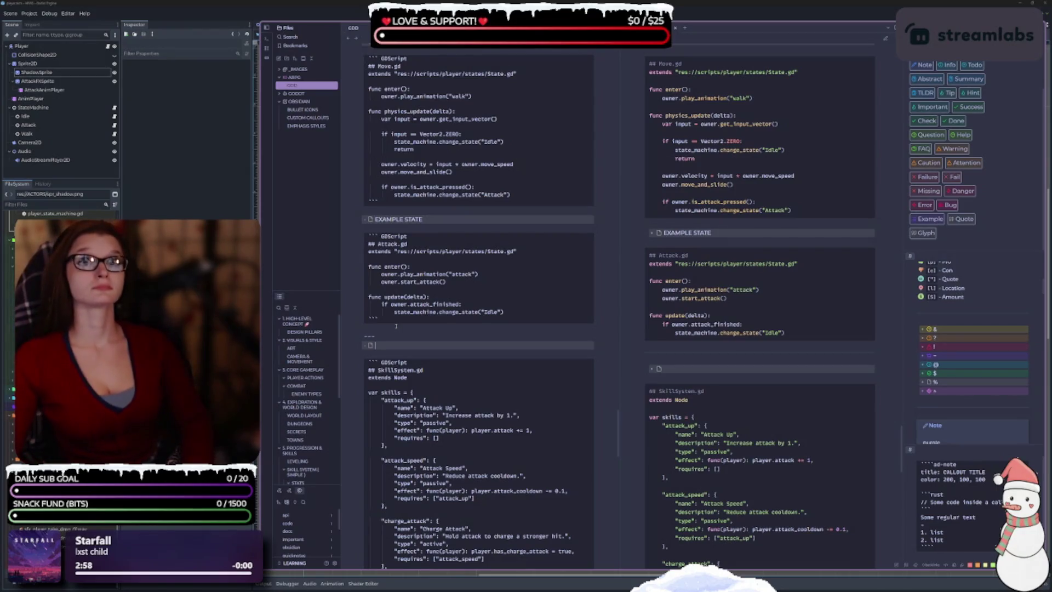
type("s")
key("BackSpace")
type("SKILL SYSTEM")
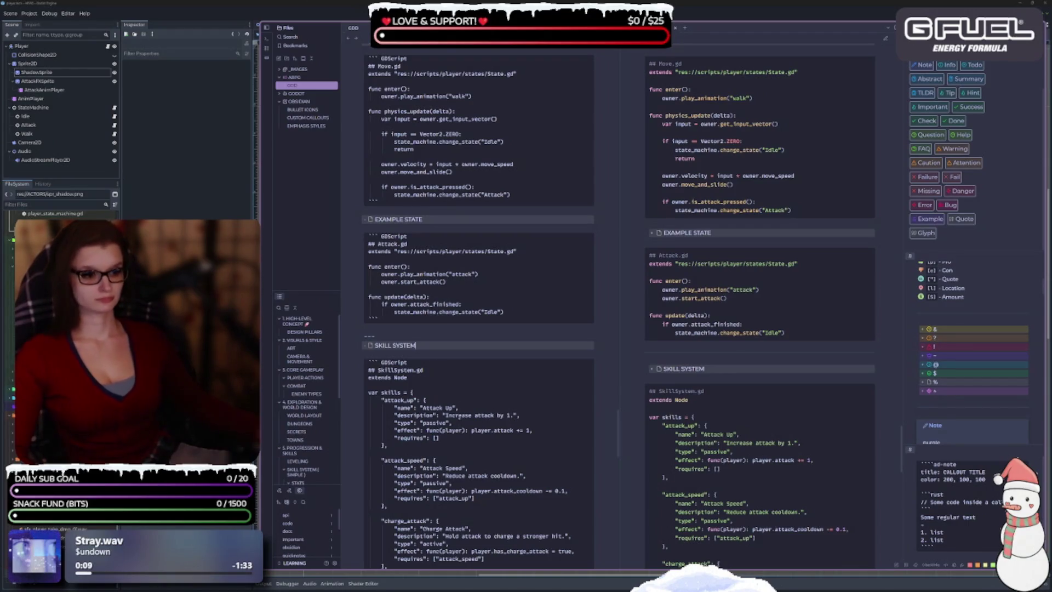
type("()DATA-D")
type("RIVEN")
type("==")
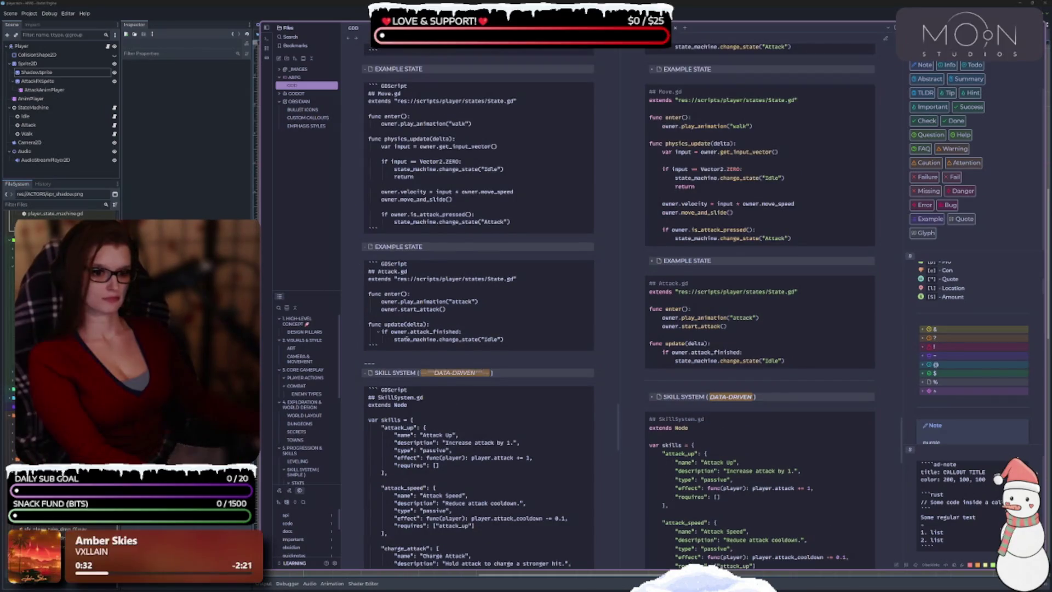
left_click(378, 359)
key("BackSpace")
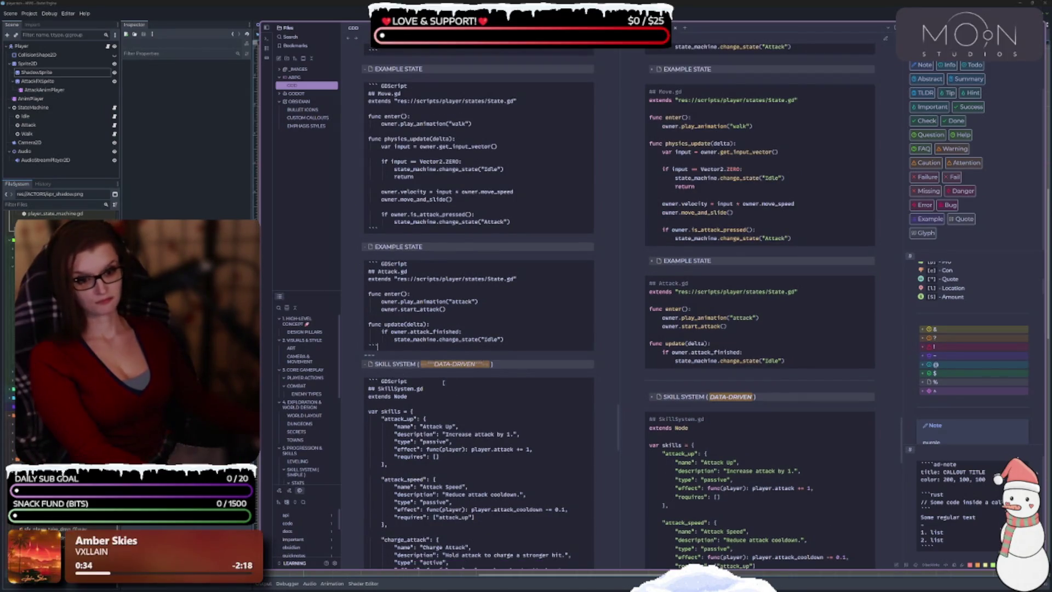
scroll(378, 356, "up", 15)
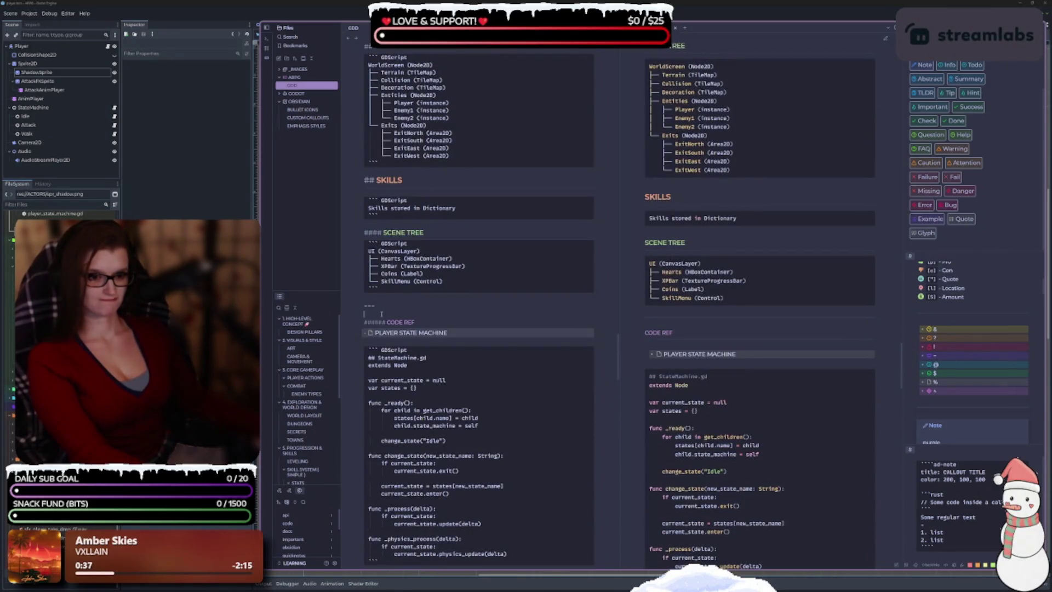
Delete the blank lines and --- divider above ###### CODE REF, then promote it to # CODE REF.
key("BackSpace")
key("BackSpace")
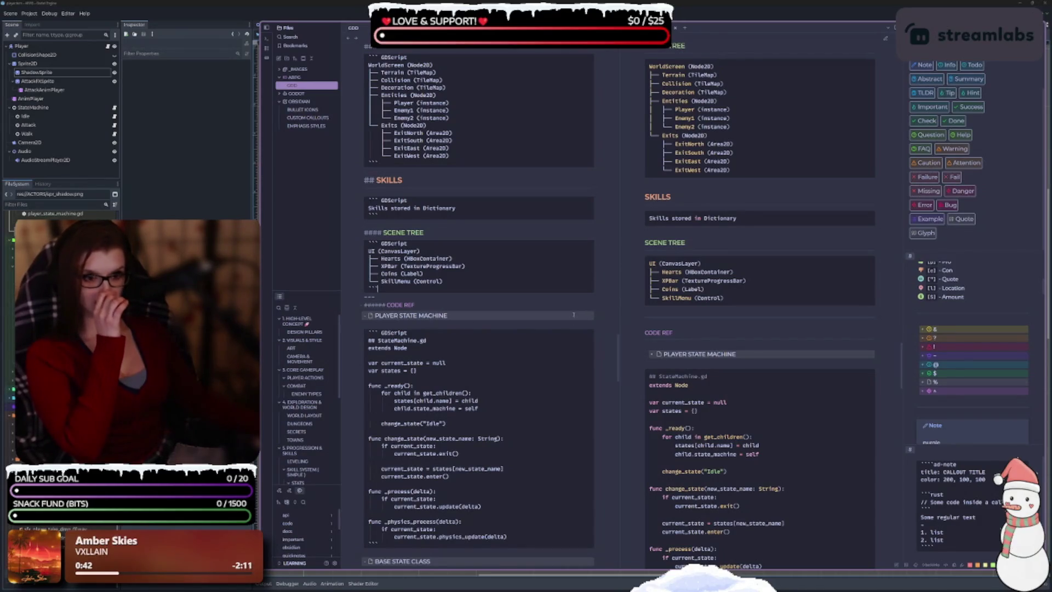
key("BackSpace")
key("BackSpace")
key("BackSpace")
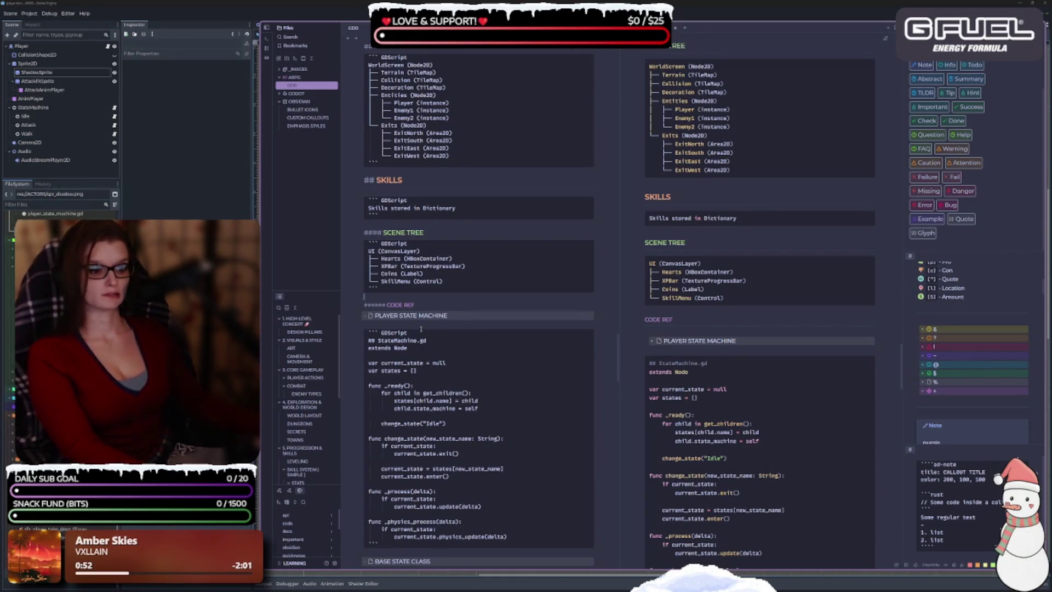
key("BackSpace")
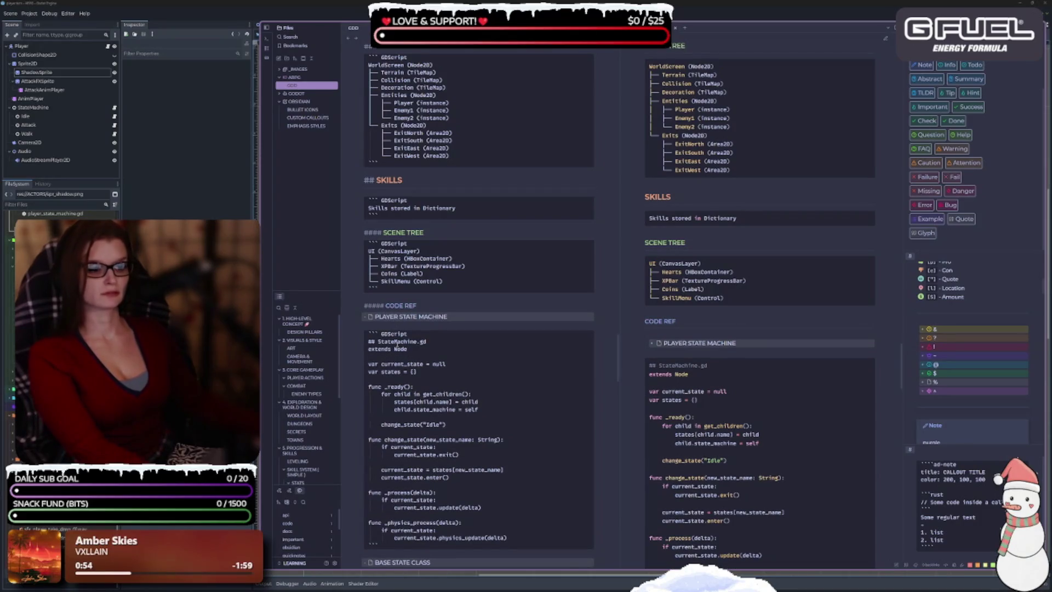
key("BackSpace")
key("BackSpace")
key("BackSpace")
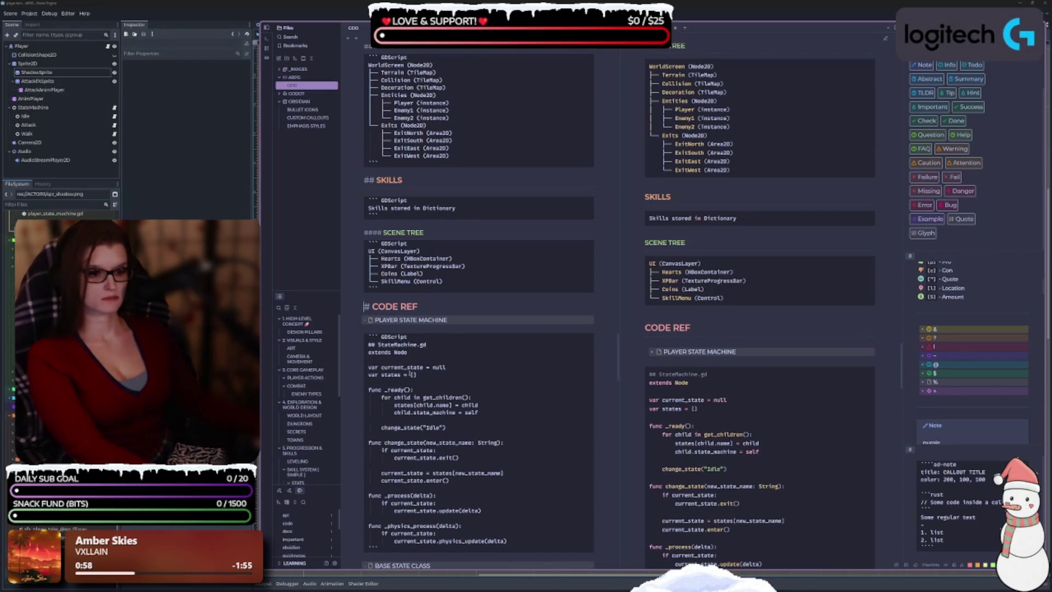
Insert a --- divider directly above # CODE REF, trimming extra blank lines and the stray divider below.
key("Return")
key("Return")
key("Return")
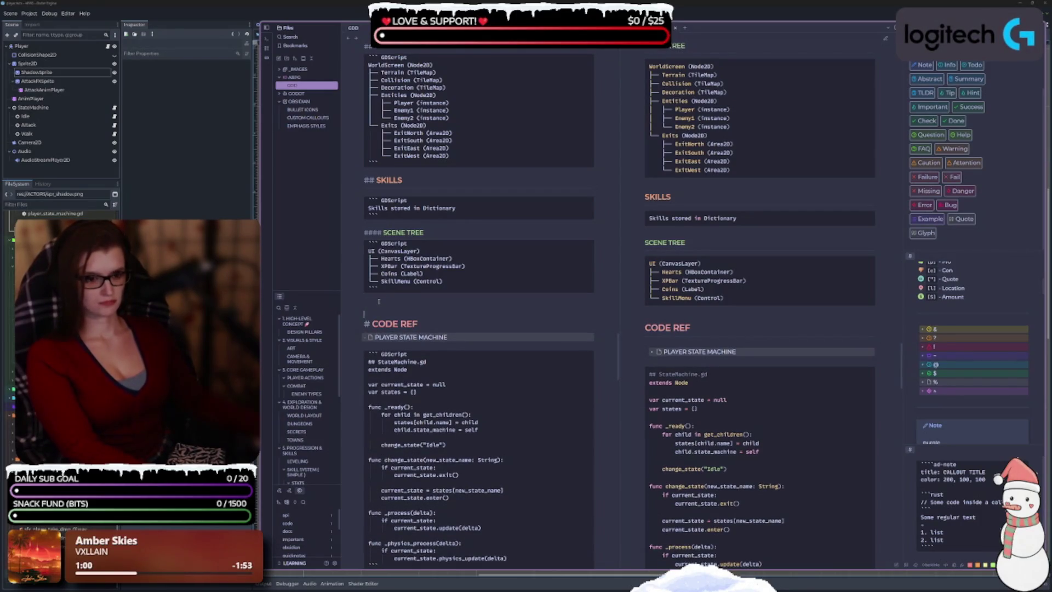
type("---")
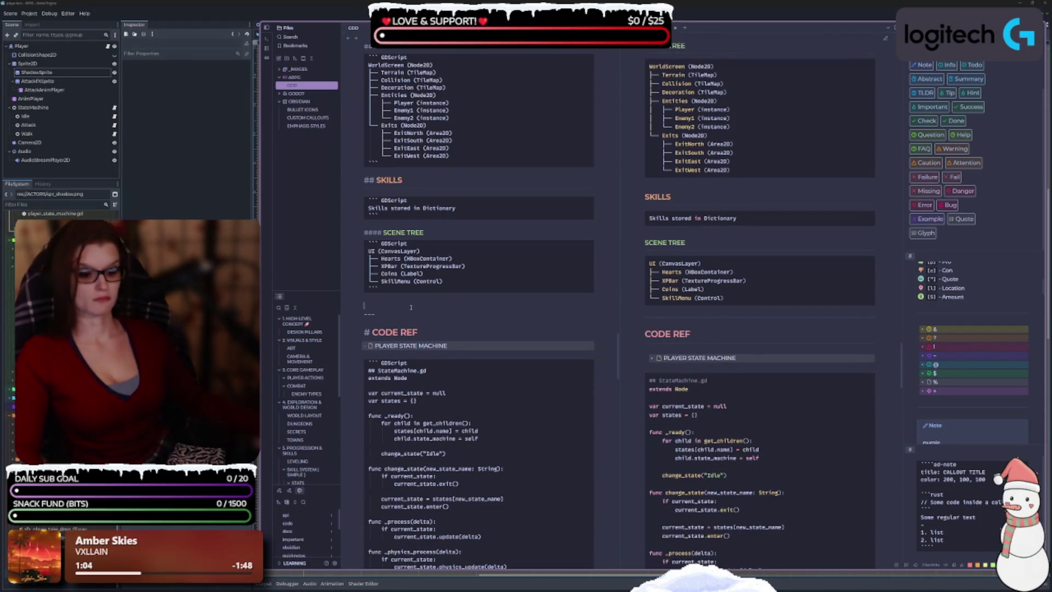
key("Up")
key("BackSpace")
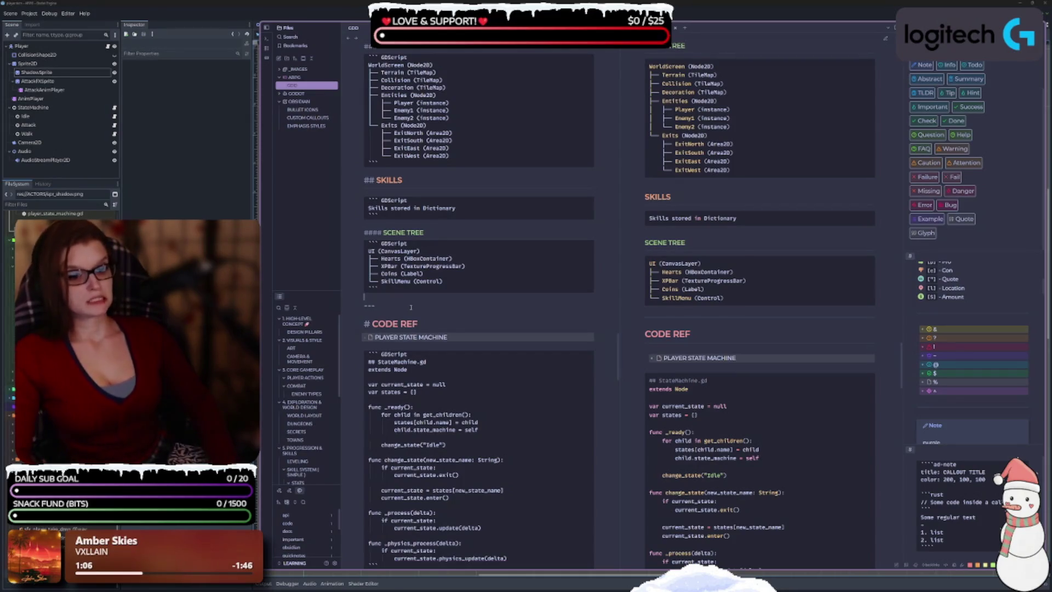
key("Delete")
left_click(439, 315)
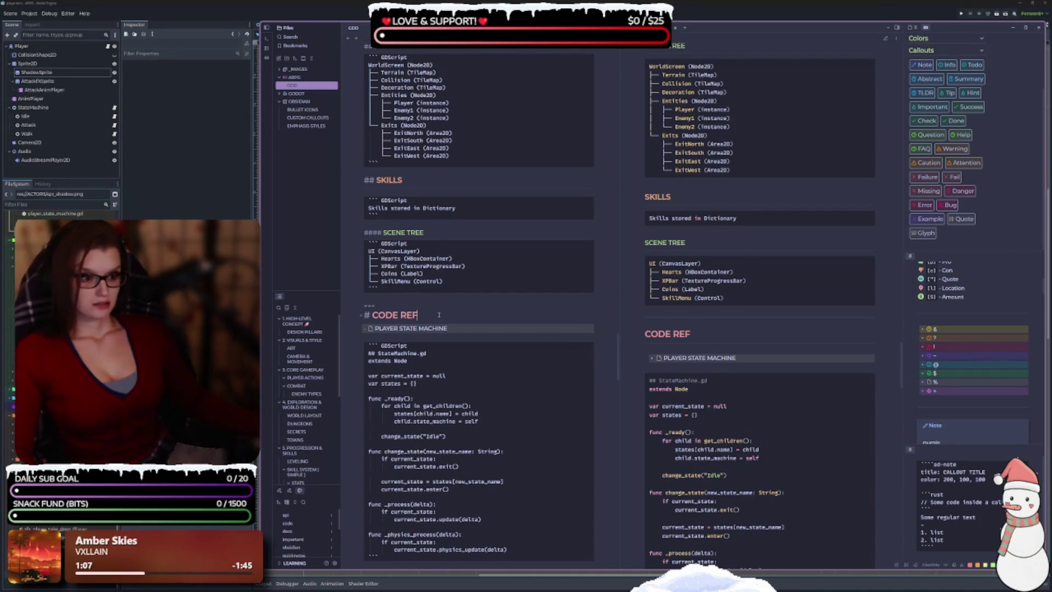
key("Return")
type("---")
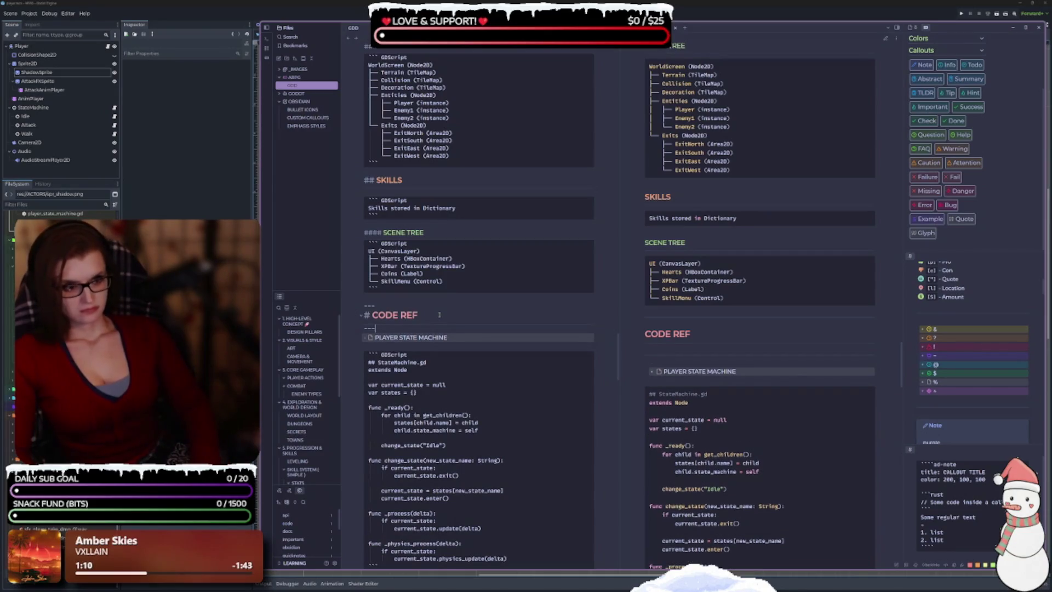
key("BackSpace")
key("BackSpace")
key("BackSpace")
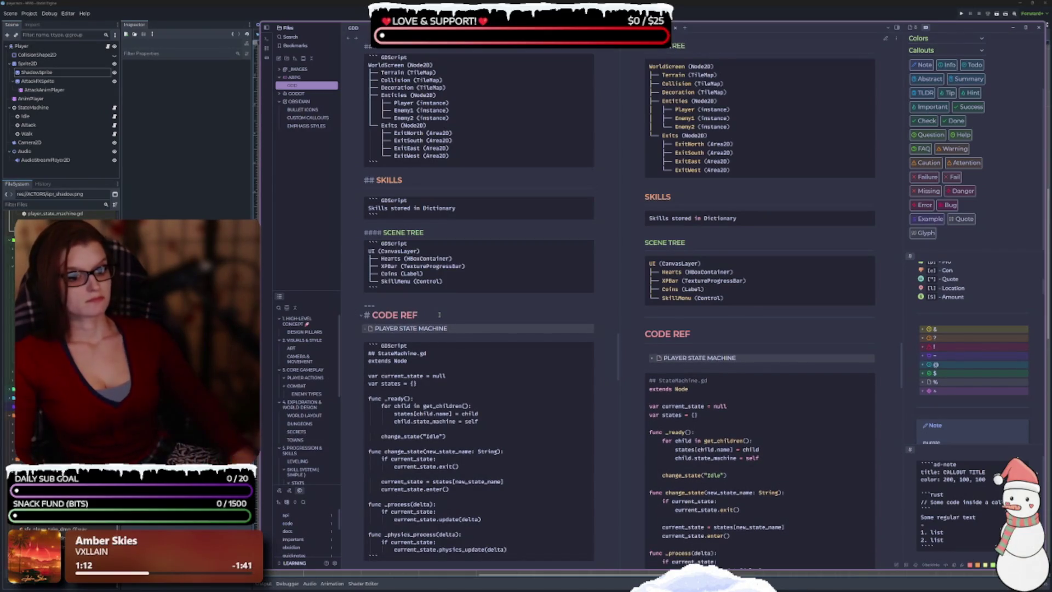
scroll(443, 347, "down", 2)
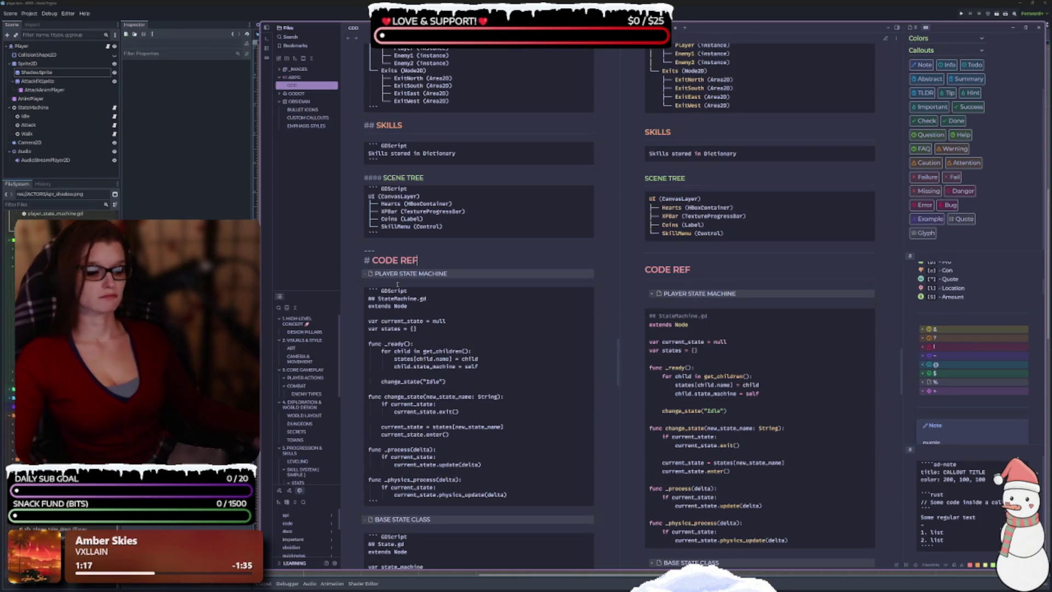
scroll(412, 296, "down", 2)
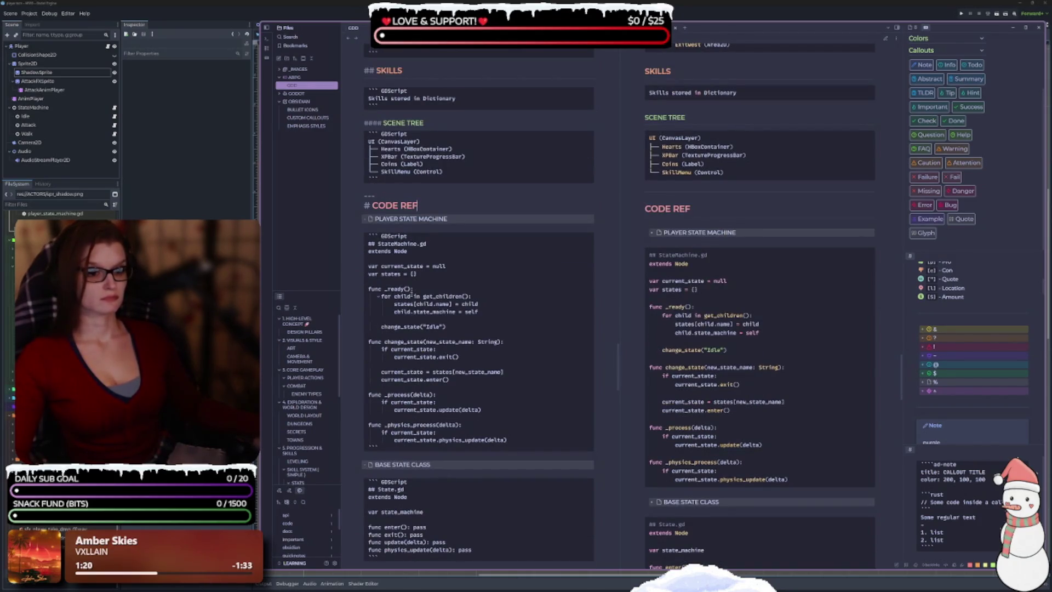
scroll(412, 296, "up", 10)
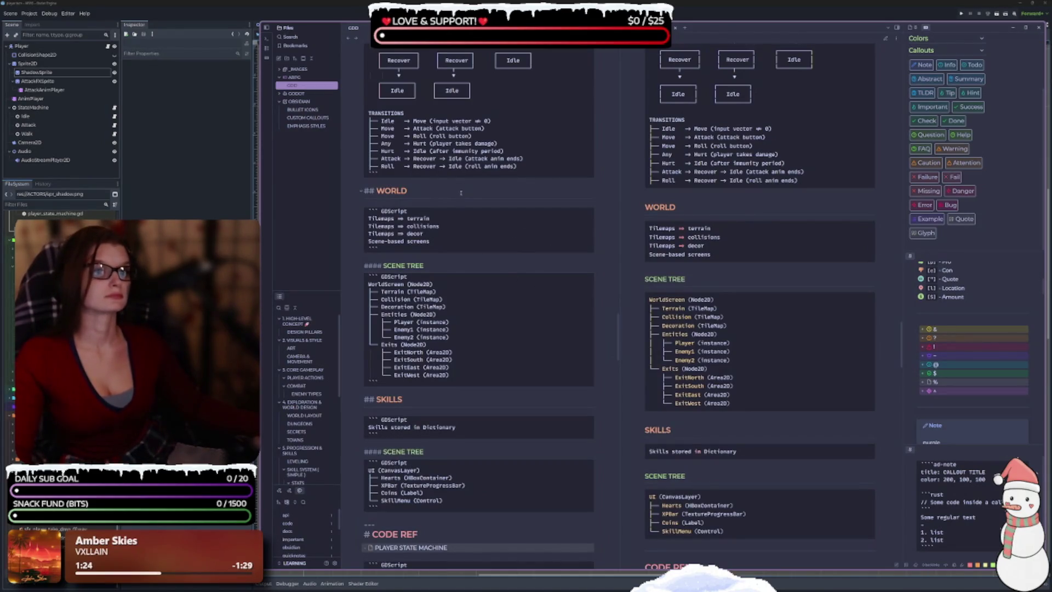
Review the notes' SCENE TREE sections, then minimize Obsidian to reveal the Godot player scene.
scroll(543, 383, "up", 4)
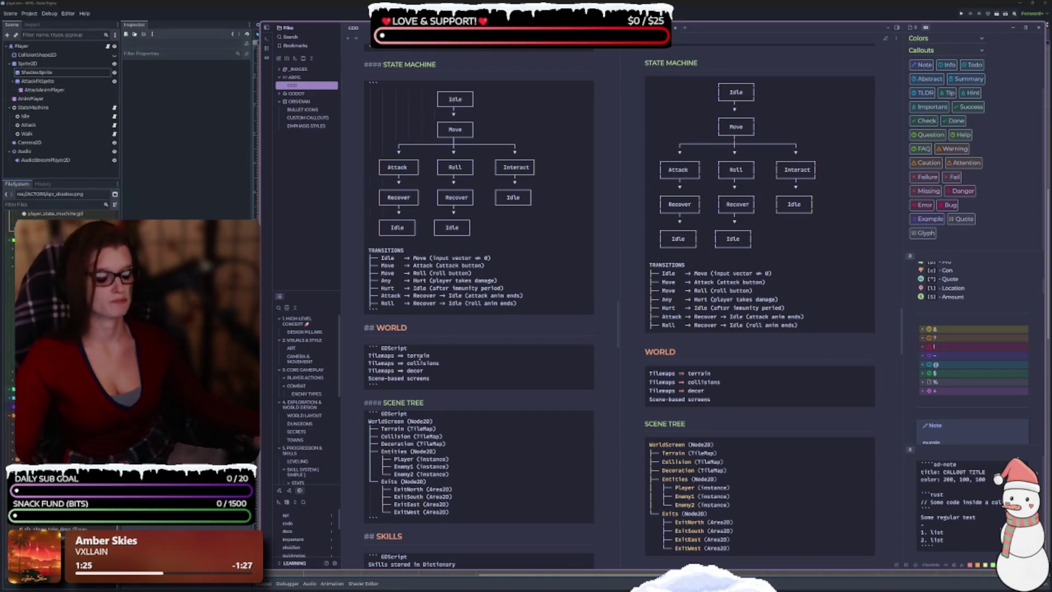
scroll(472, 348, "up", 10)
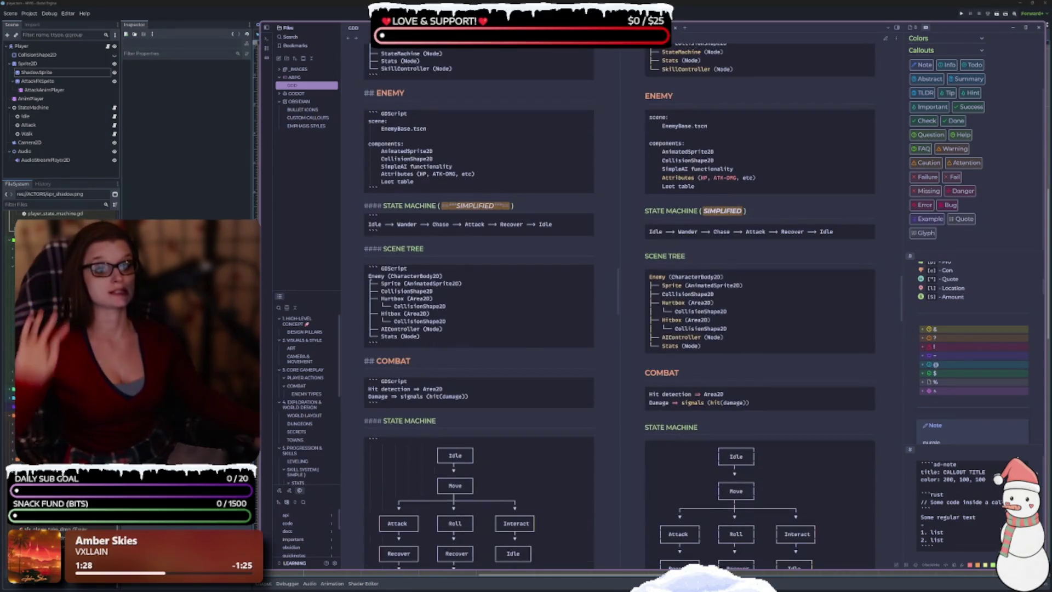
left_click(480, 247)
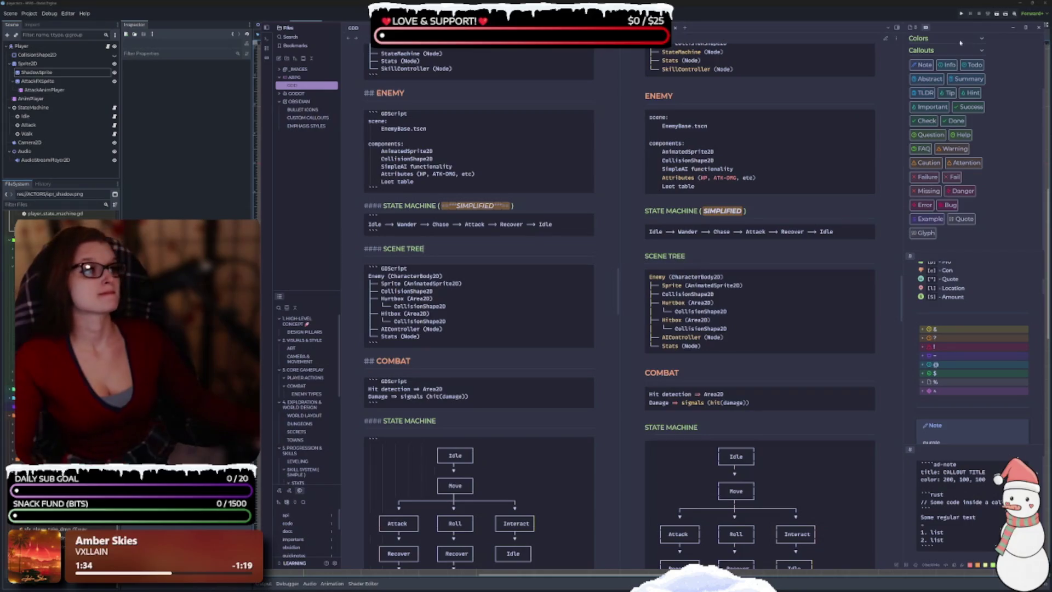
scroll(832, 178, "up", 20)
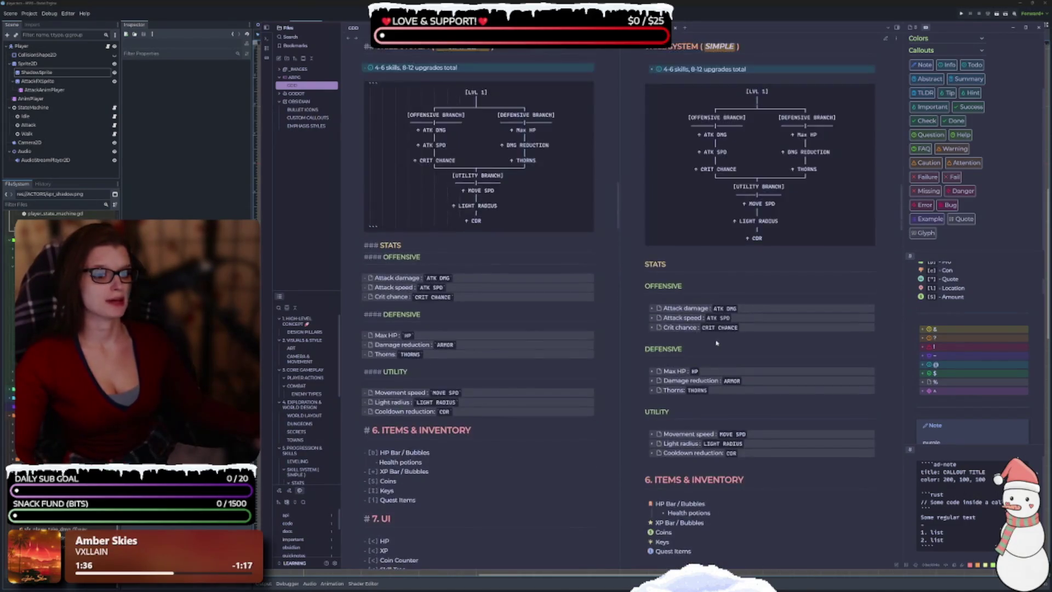
scroll(706, 344, "down", 5)
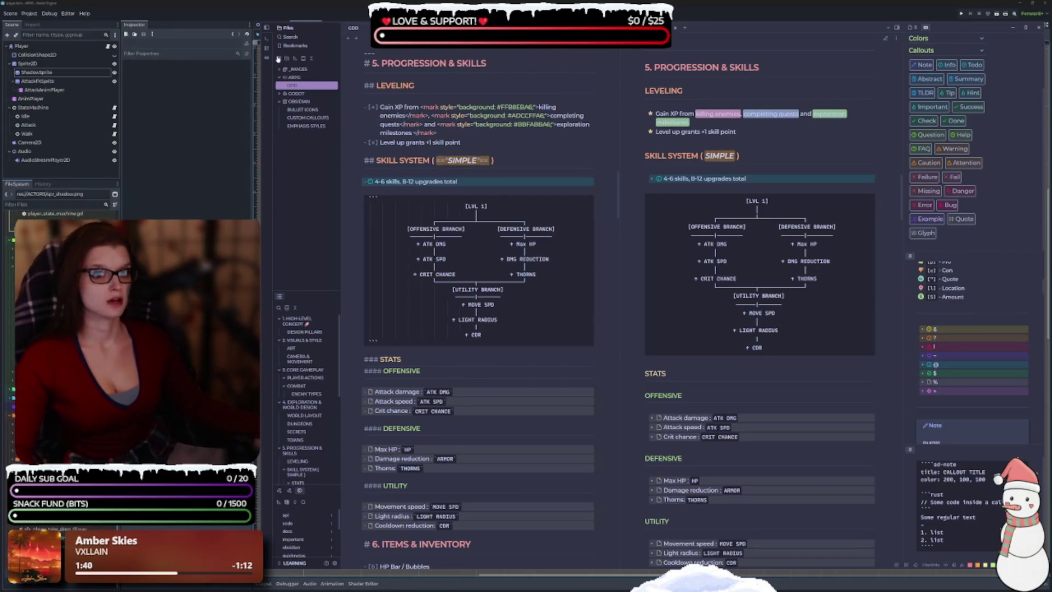
left_click(1013, 27)
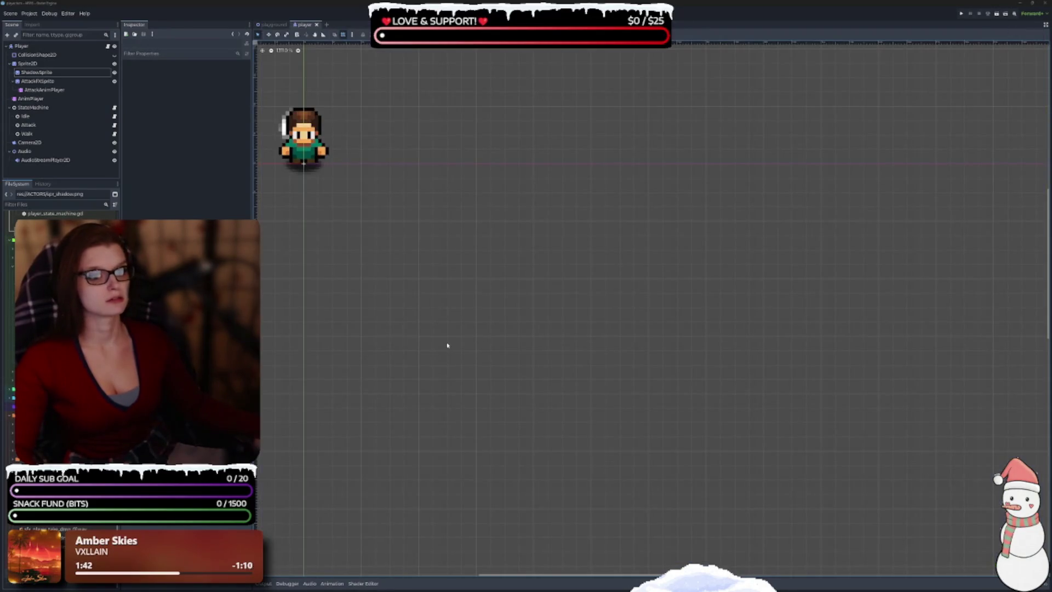
Dock FileSystem on the right, widen it to half the screen, and collapse ACTORS and ENVIRONMENT.
scroll(639, 319, "left", 3)
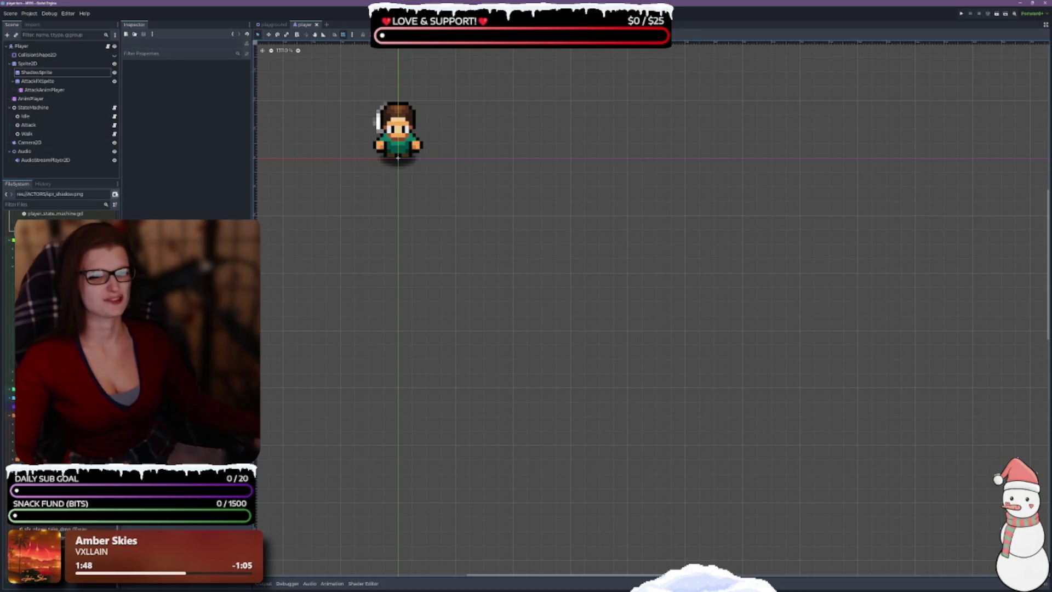
left_click(118, 184)
left_click(76, 203)
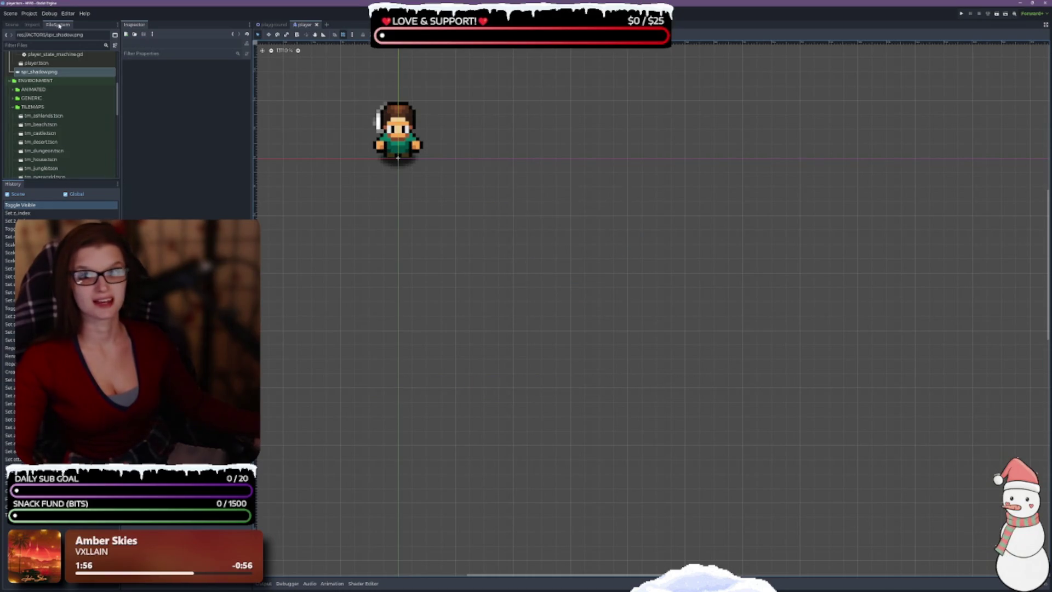
right_click(59, 25)
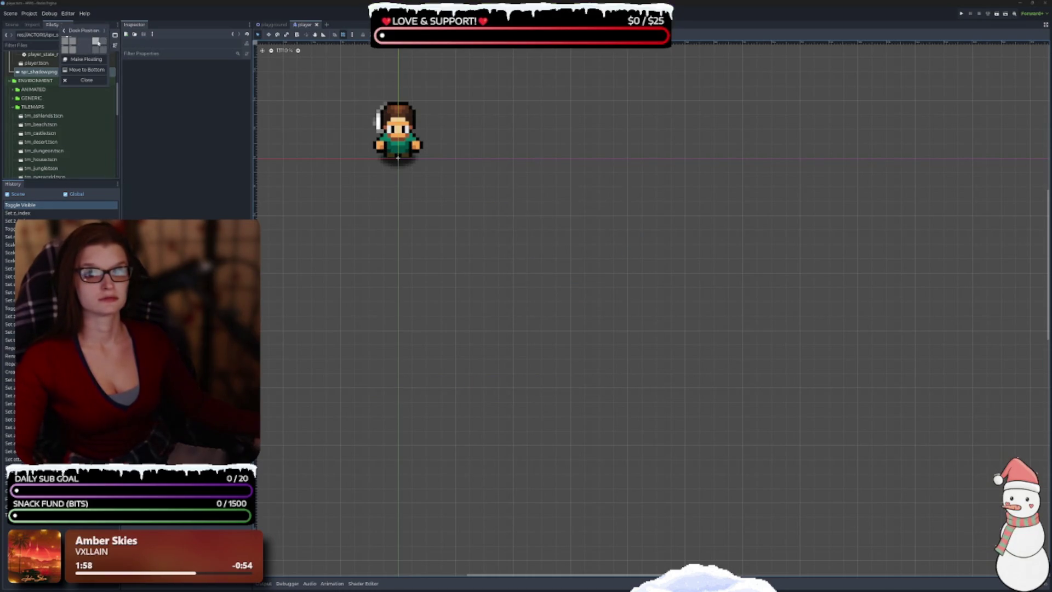
left_click(100, 41)
left_click_drag(967, 223, 531, 240)
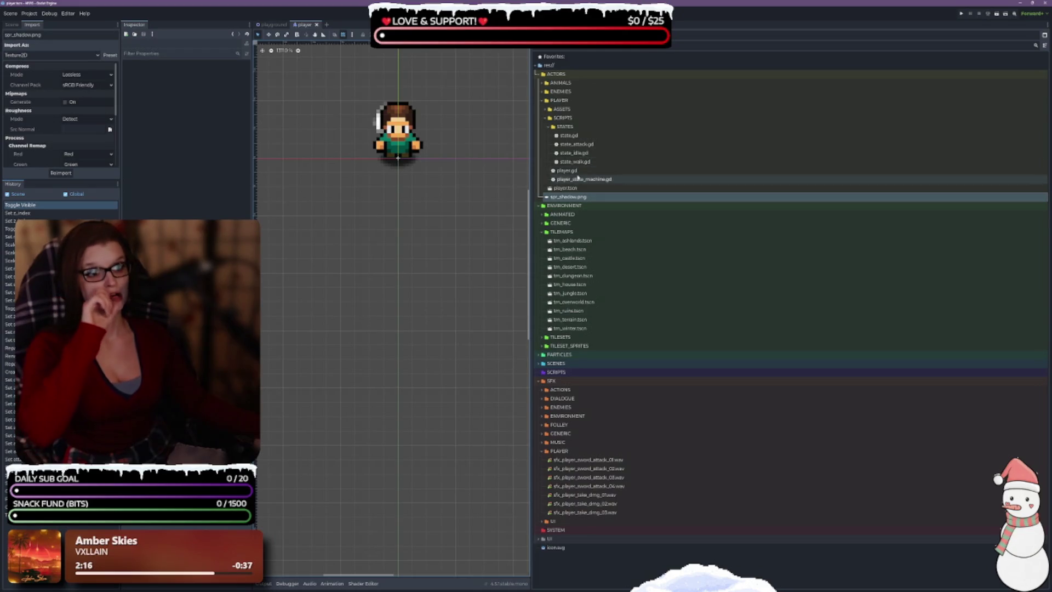
left_click(540, 74)
left_click(539, 83)
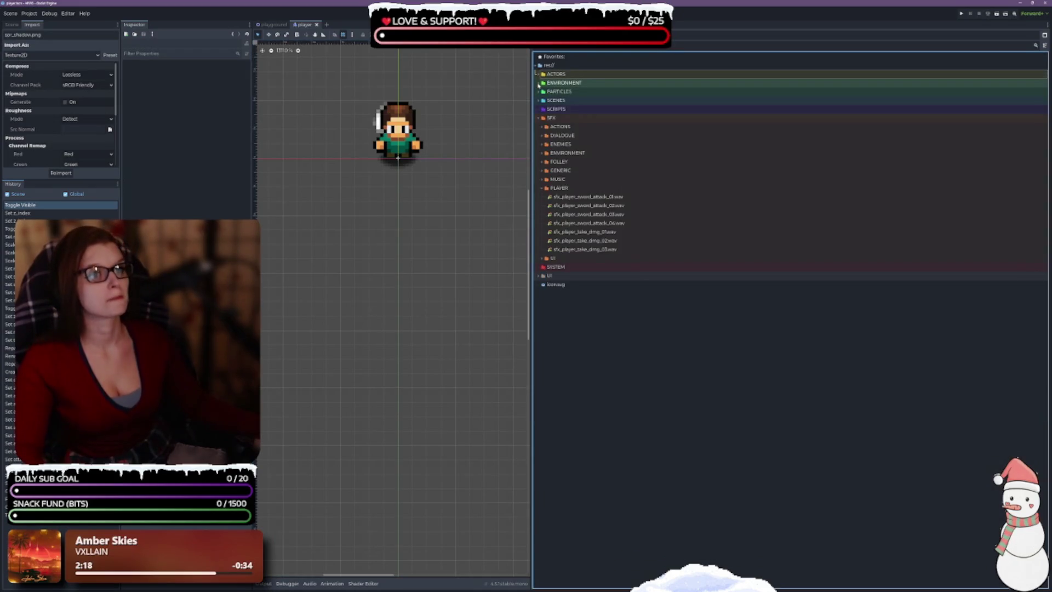
Collapse the SFX folder, then switch to the Obsidian GDD note.
left_click(539, 120)
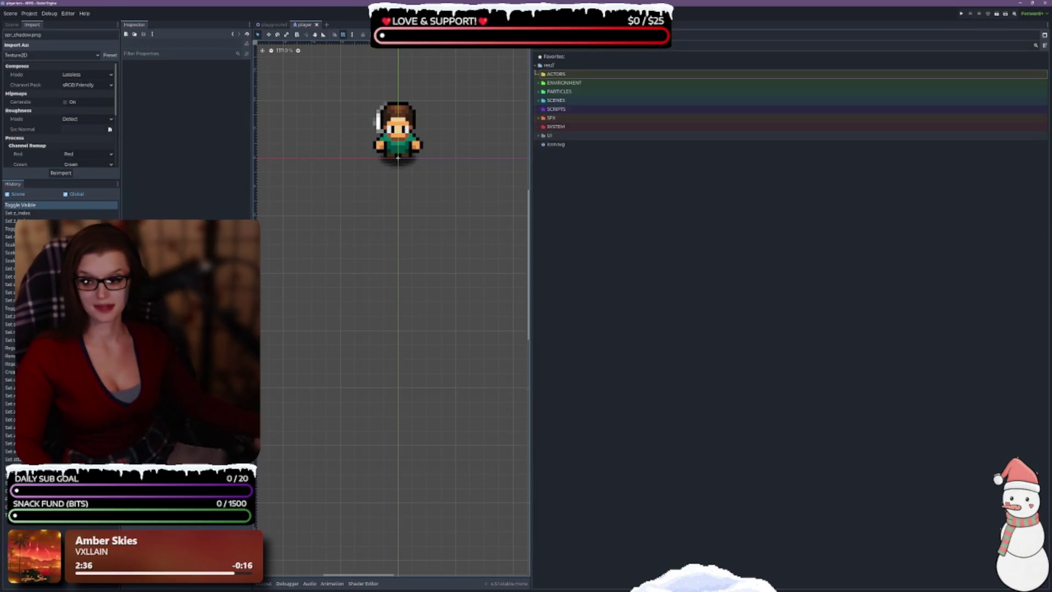
key("alt+Tab")
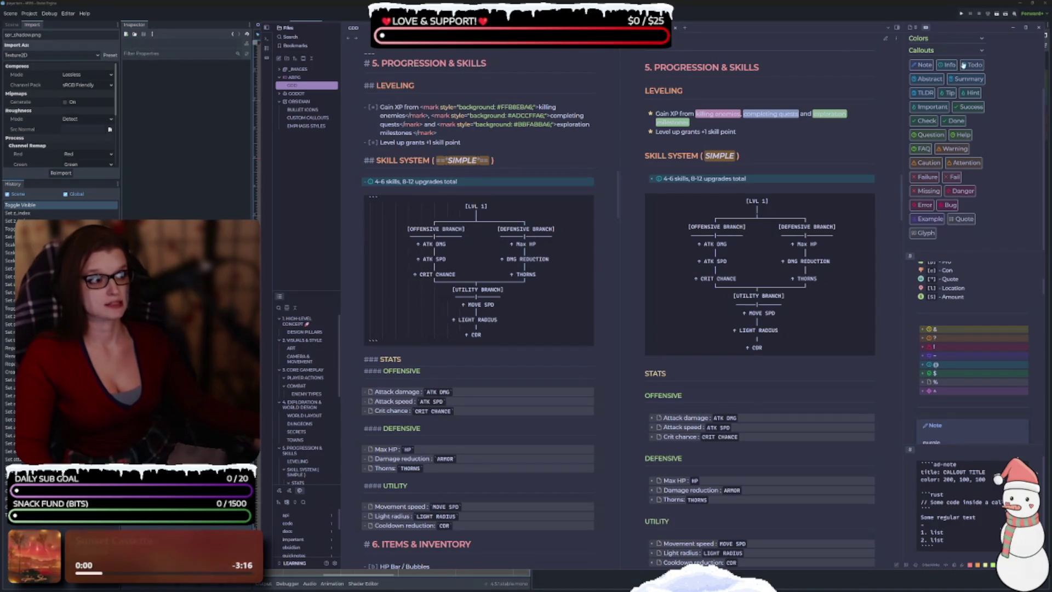
Switch from the Obsidian notes back to the Godot editor.
key("ctrl+F1")
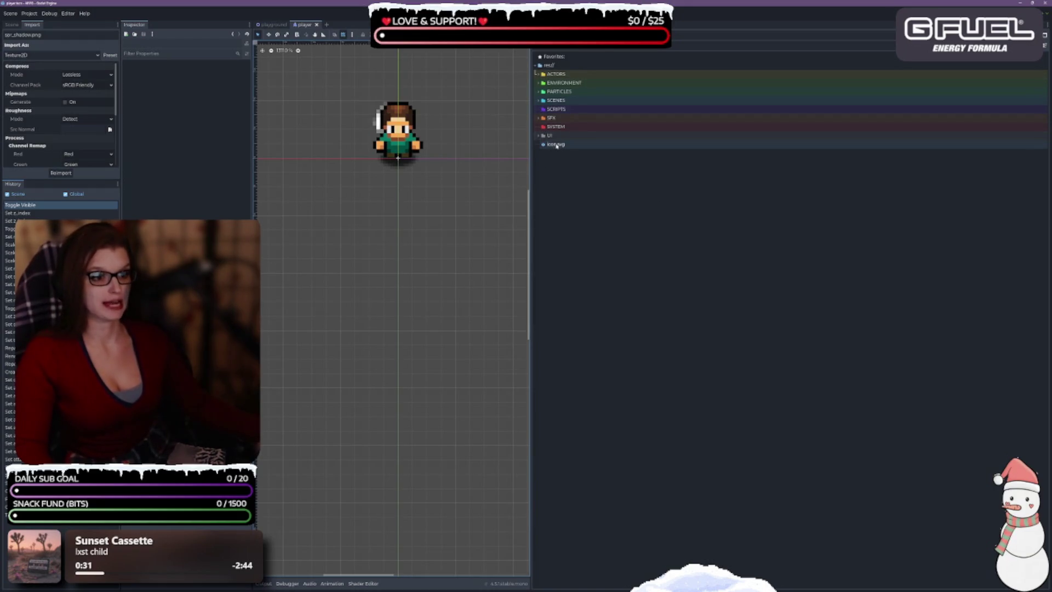
Expand ACTORS and inspect state.gd, state_attack.gd, state_walk.gd and player_state_machine.gd, then return to Obsidian.
left_click(567, 113)
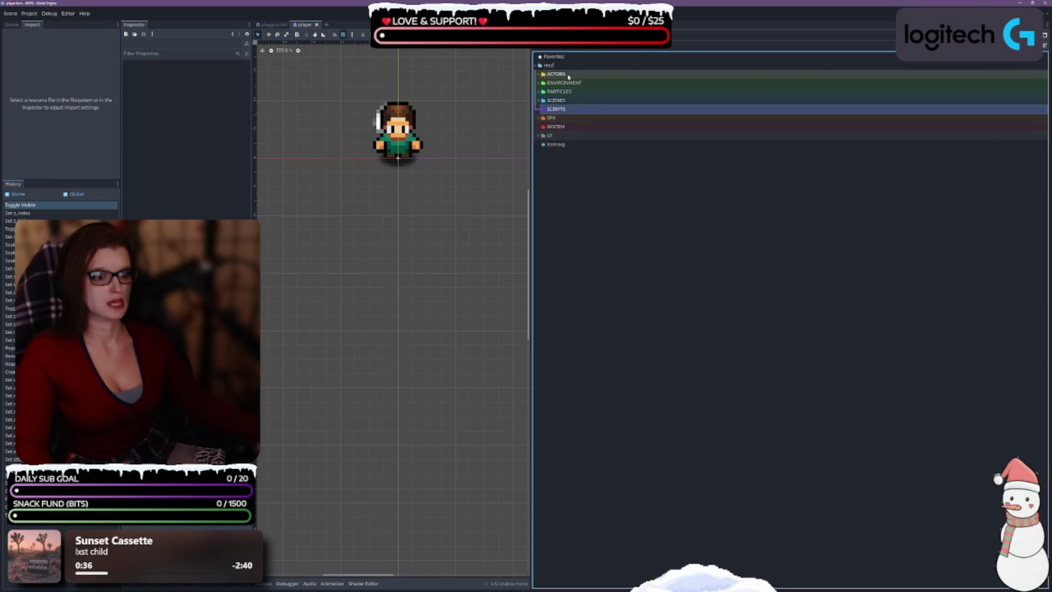
left_click(540, 73)
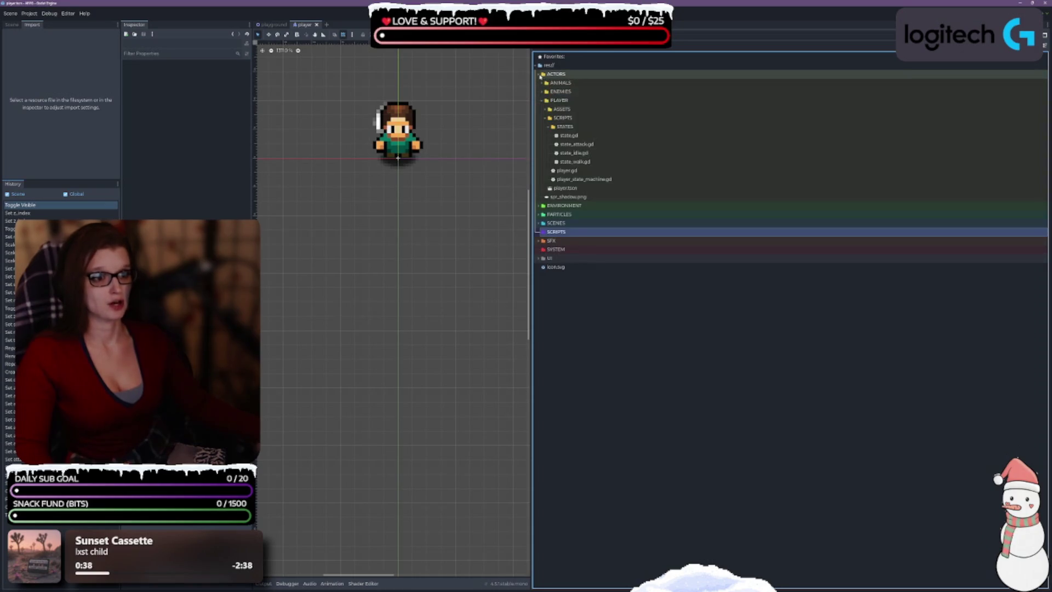
left_click(588, 135)
left_click(593, 144)
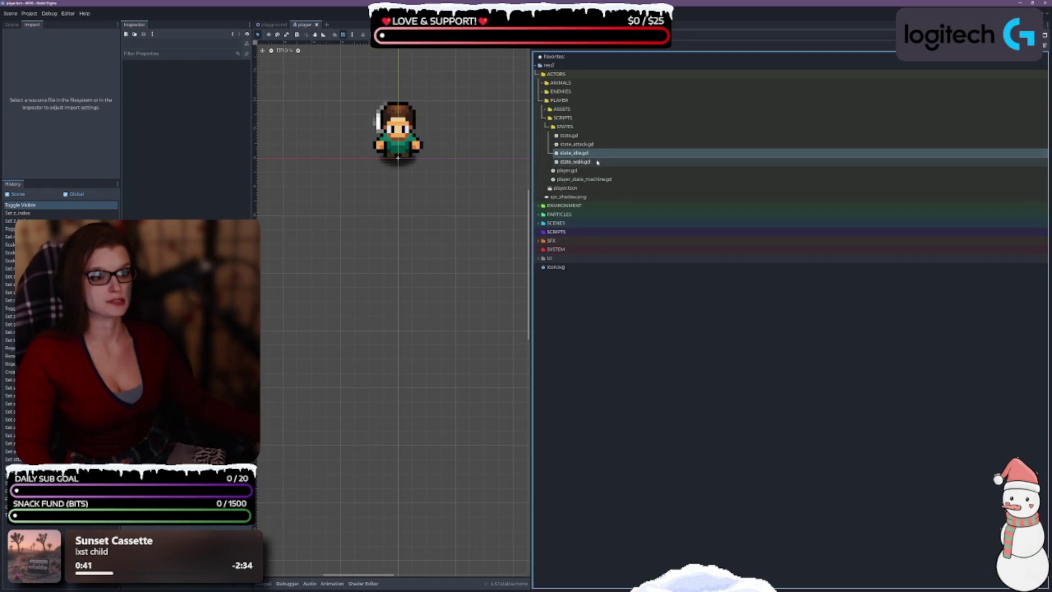
left_click(592, 162)
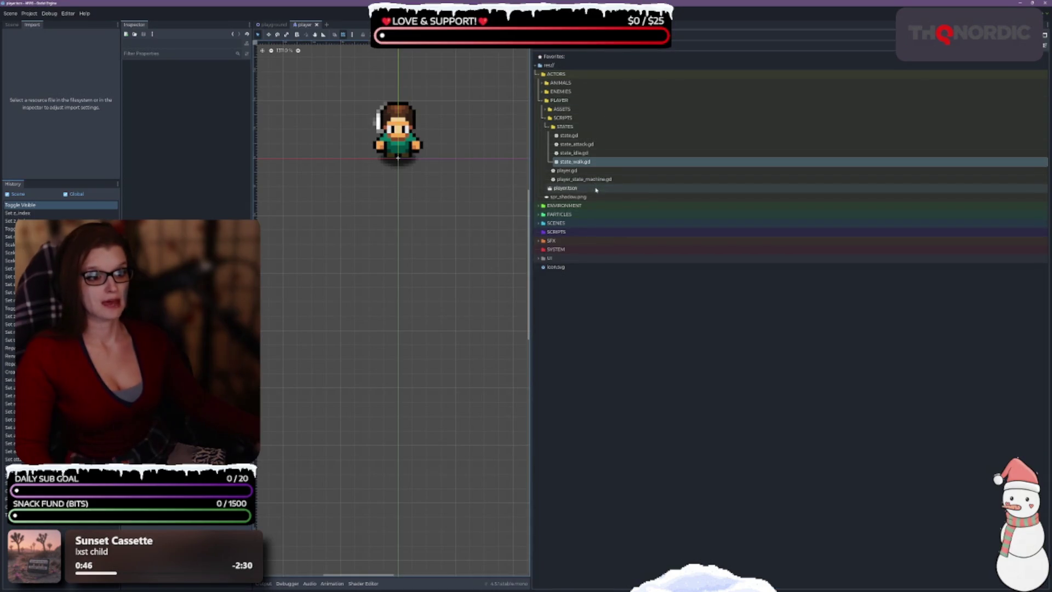
left_click(595, 179)
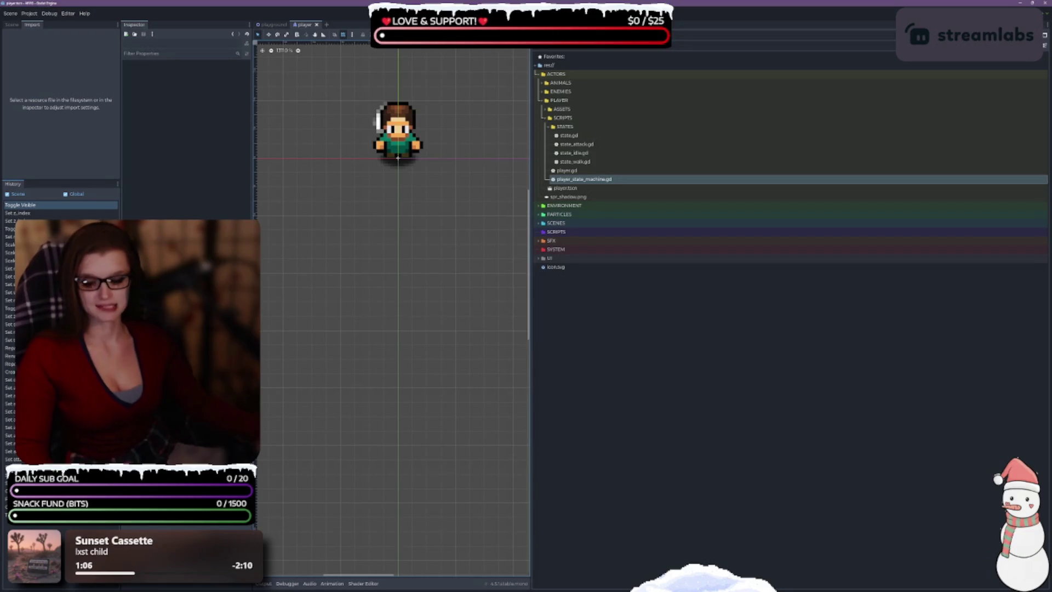
key("alt+Tab")
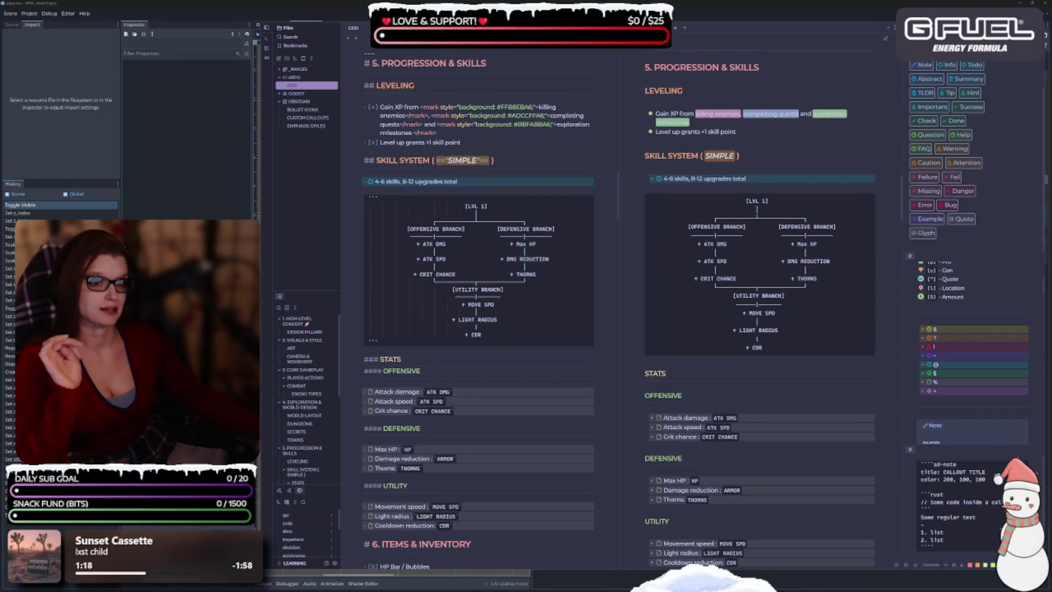
Switch the GDD note to reading view and narrow its window to reveal Godot's sprite and file tree.
key("ctrl+e")
scroll(631, 297, "up", 2)
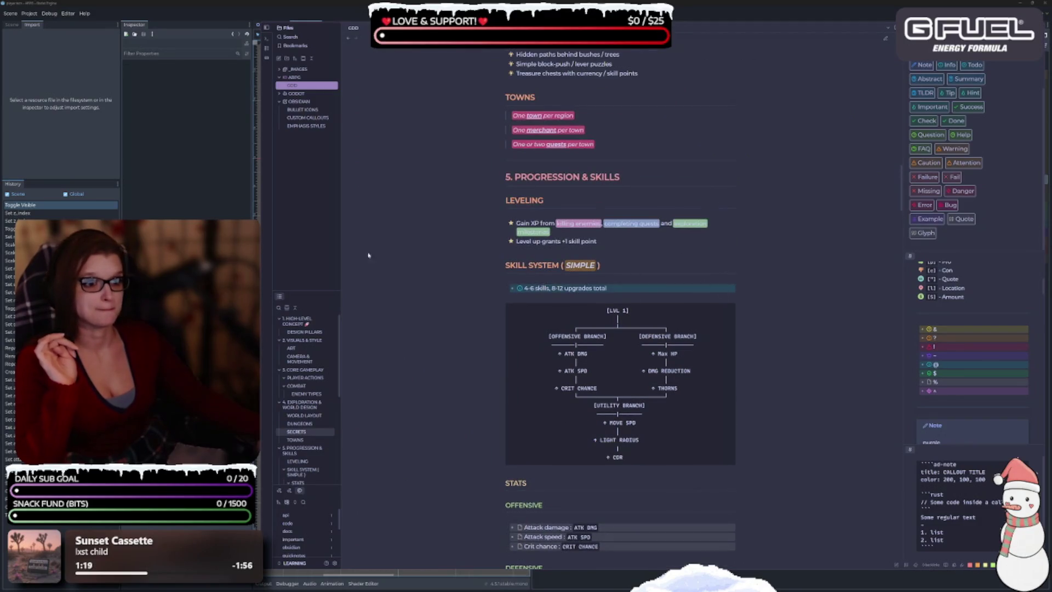
left_click_drag(454, 235, 497, 234)
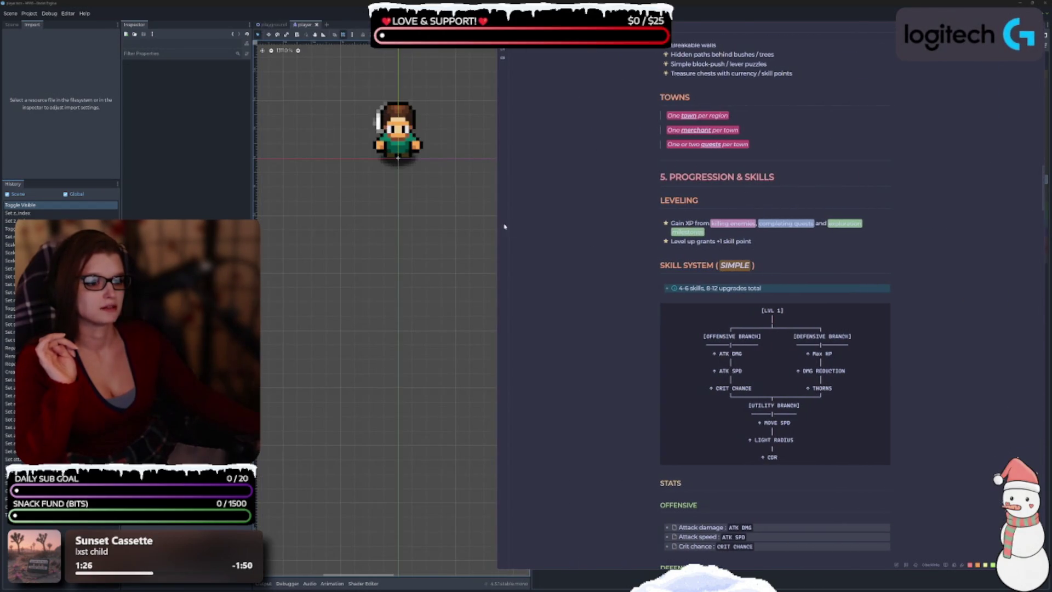
mouse_move(497, 222)
left_mouse_down()
mouse_move(691, 248)
mouse_move(740, 267)
left_mouse_up()
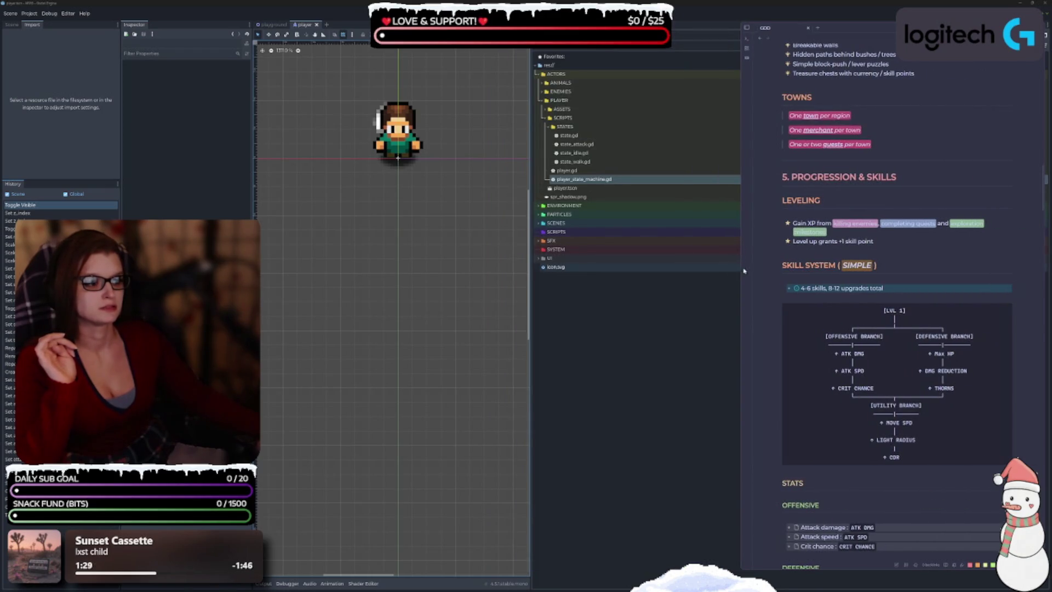
Scroll the note down to the Combat and STATE MACHINE sections and shift the window slightly left.
scroll(897, 299, "down", 3)
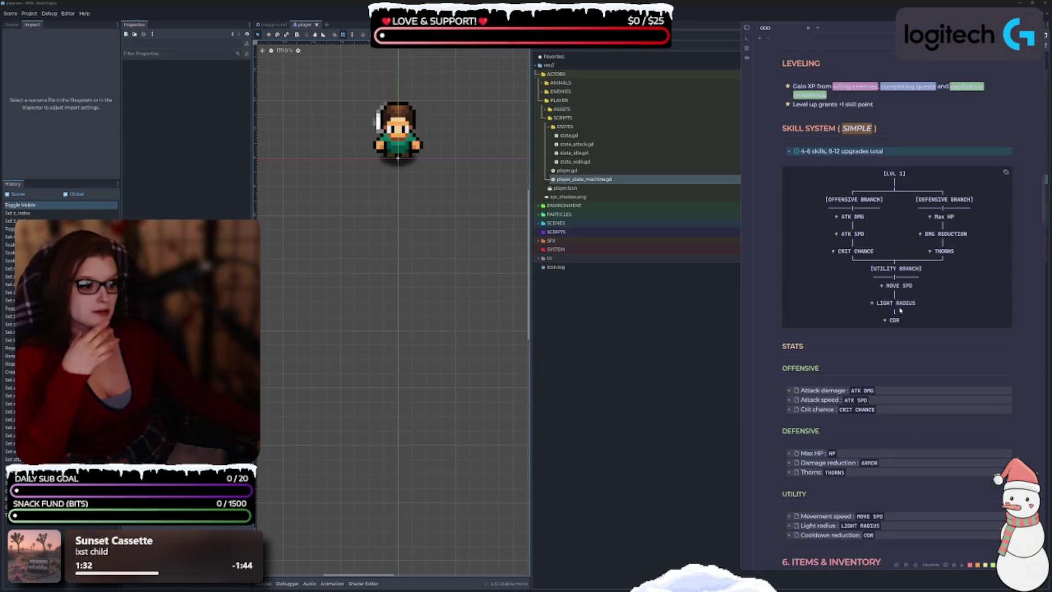
scroll(921, 350, "down", 12)
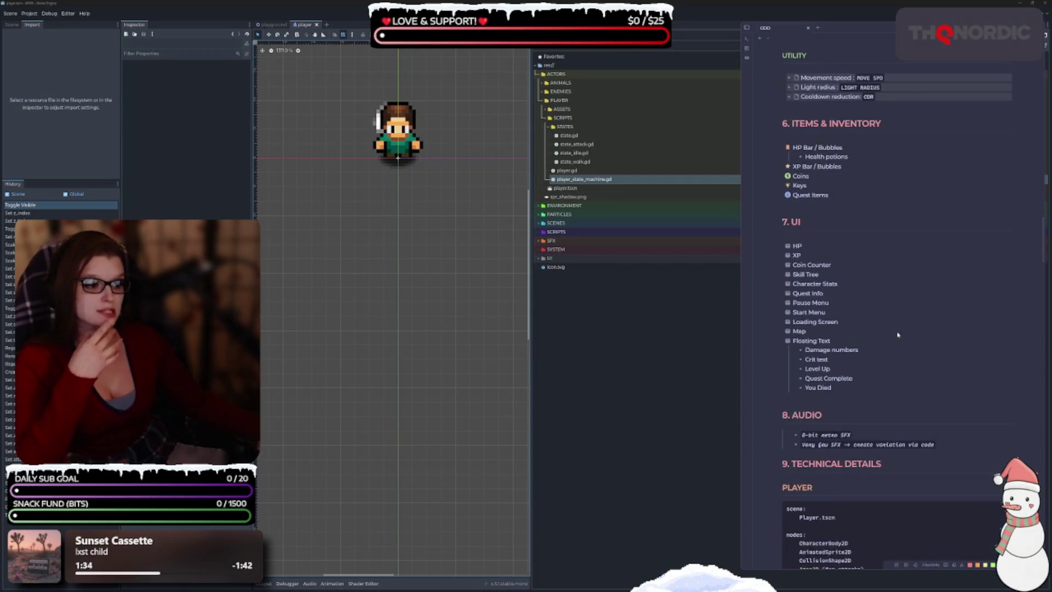
scroll(902, 329, "down", 10)
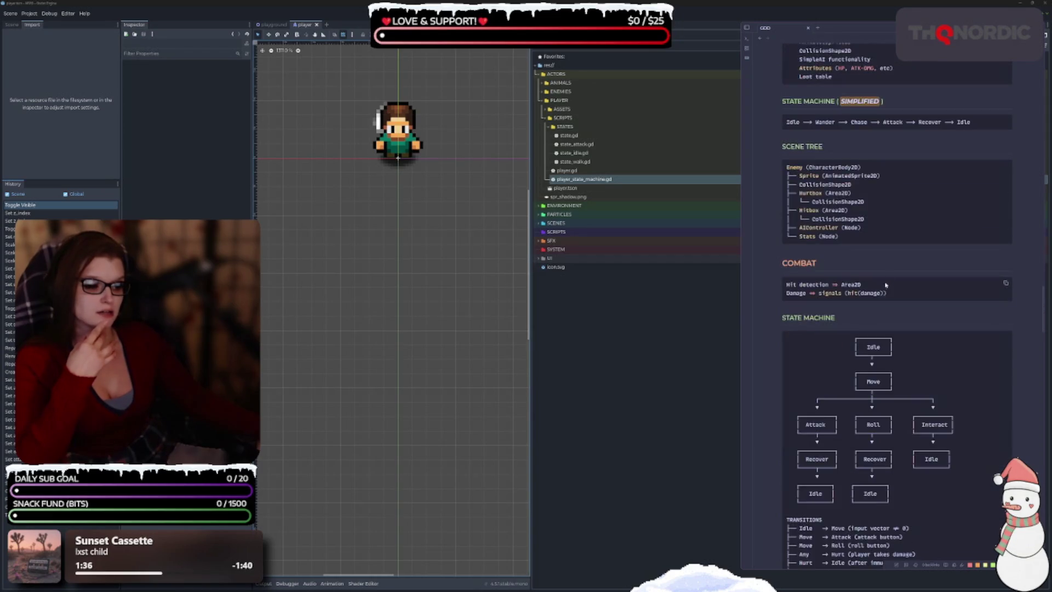
scroll(930, 139, "down", 2)
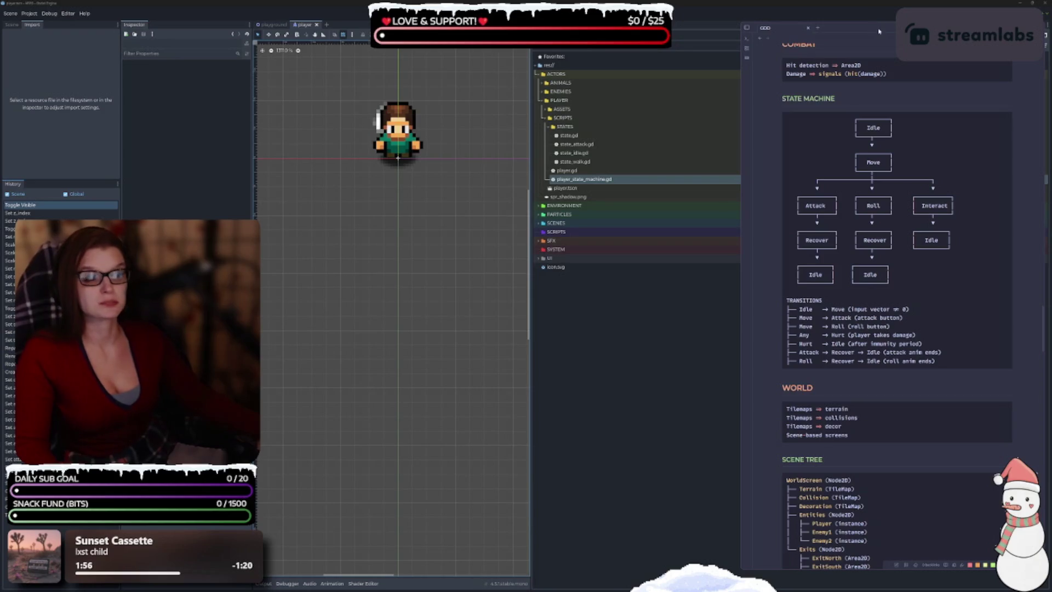
mouse_move(879, 31)
left_mouse_down()
mouse_move(809, 25)
mouse_move(834, 20)
left_mouse_up()
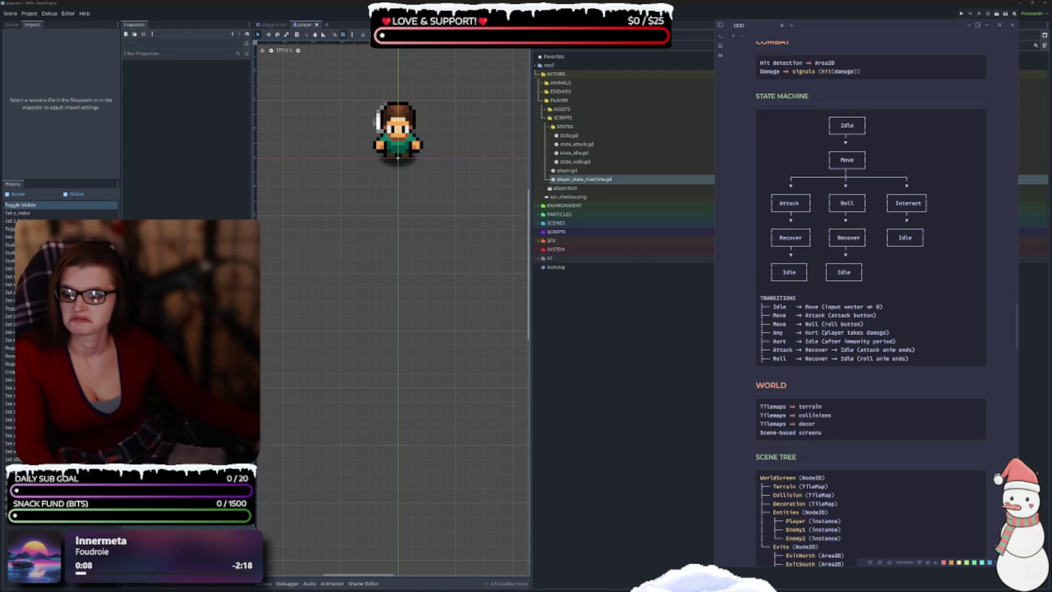
Nudge the notes window, scroll through the notes, then bring the Godot editor to the front.
mouse_move(826, 26)
left_mouse_down()
mouse_move(805, 60)
mouse_move(830, 23)
left_mouse_up()
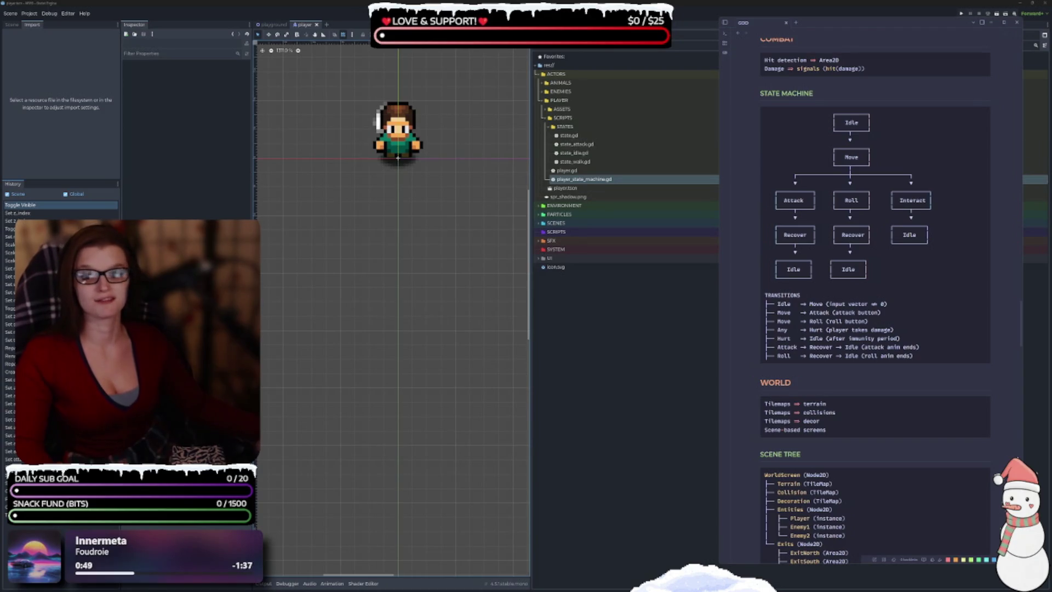
scroll(883, 298, "down", 5)
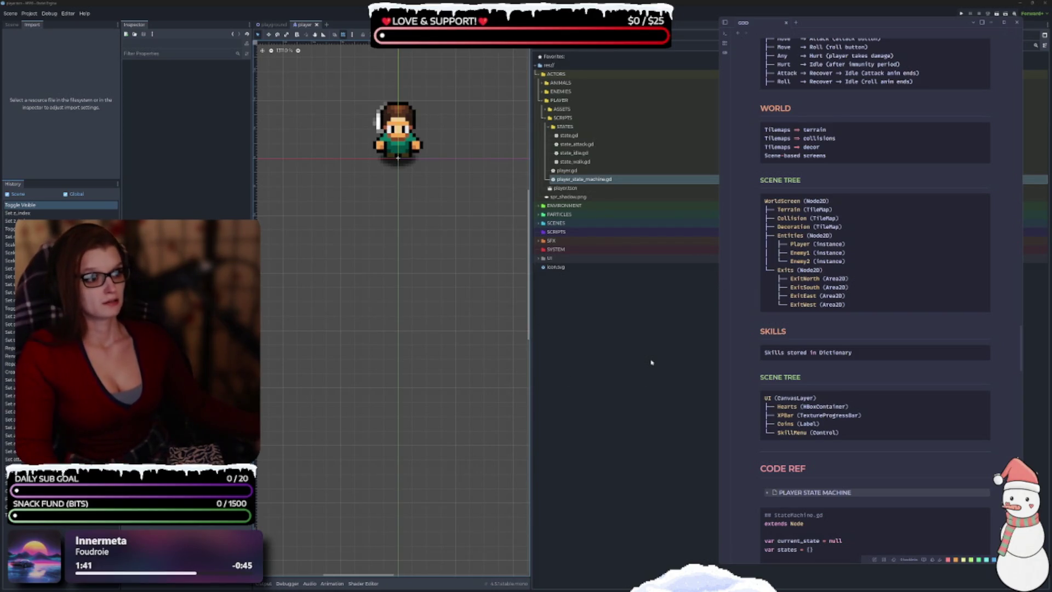
scroll(865, 387, "up", 3)
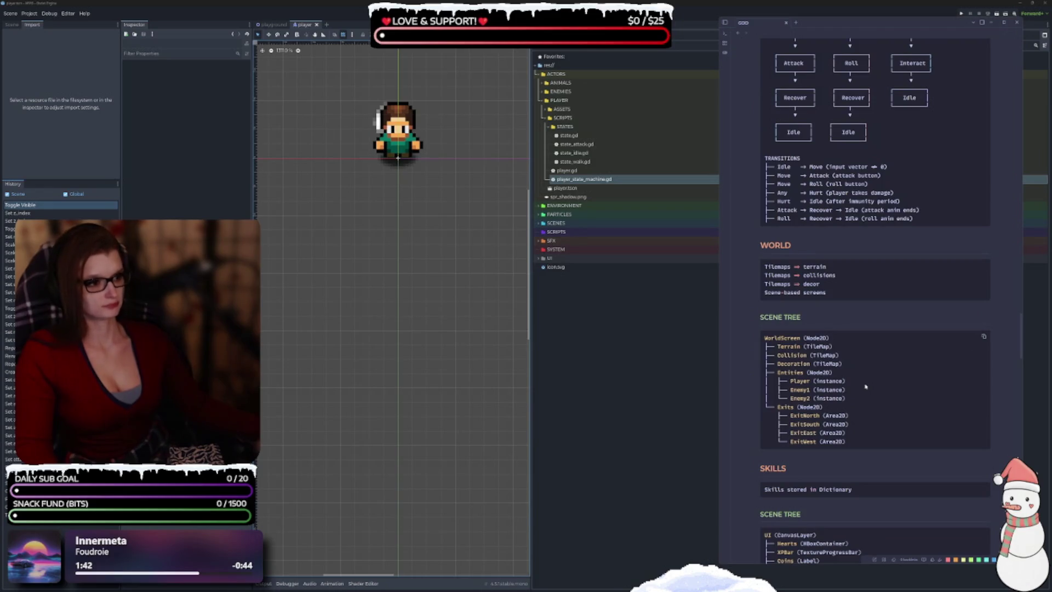
scroll(866, 387, "up", 8)
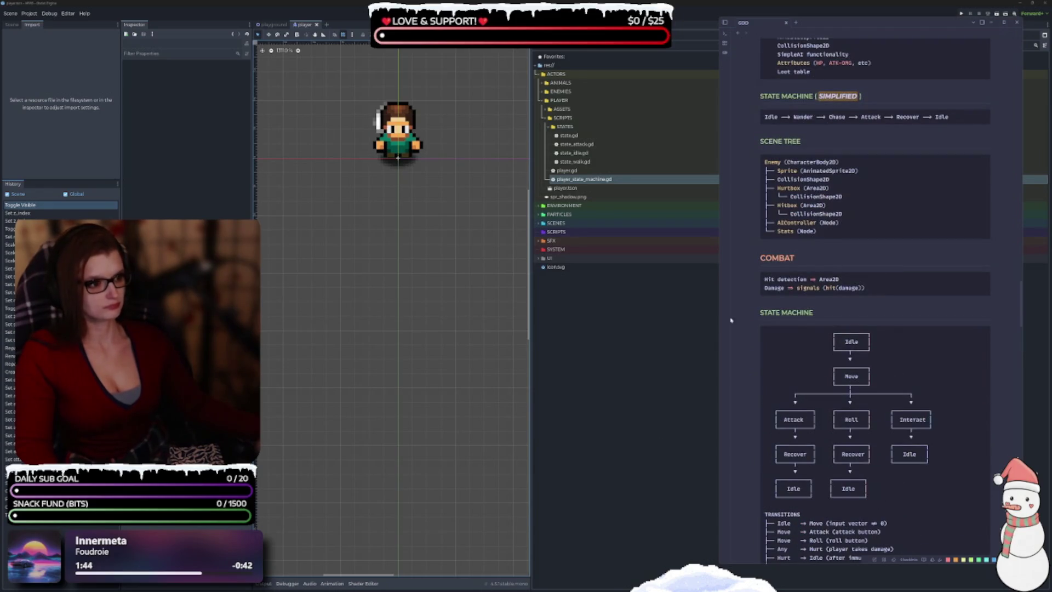
left_click(672, 348)
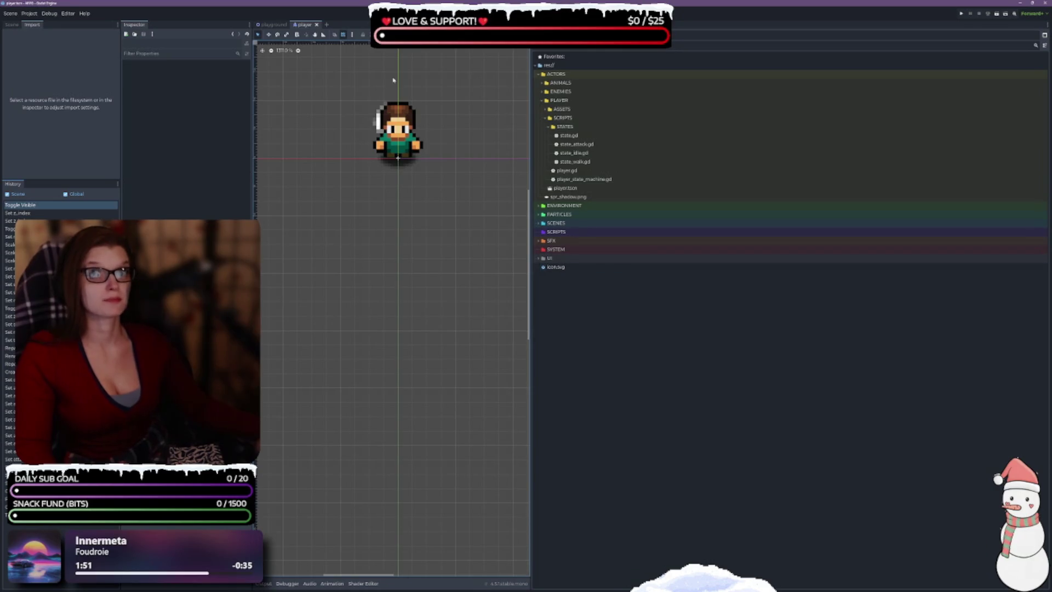
Collapse the ACTORS folder so every top-level project folder is closed above icon.svg.
left_click(633, 330)
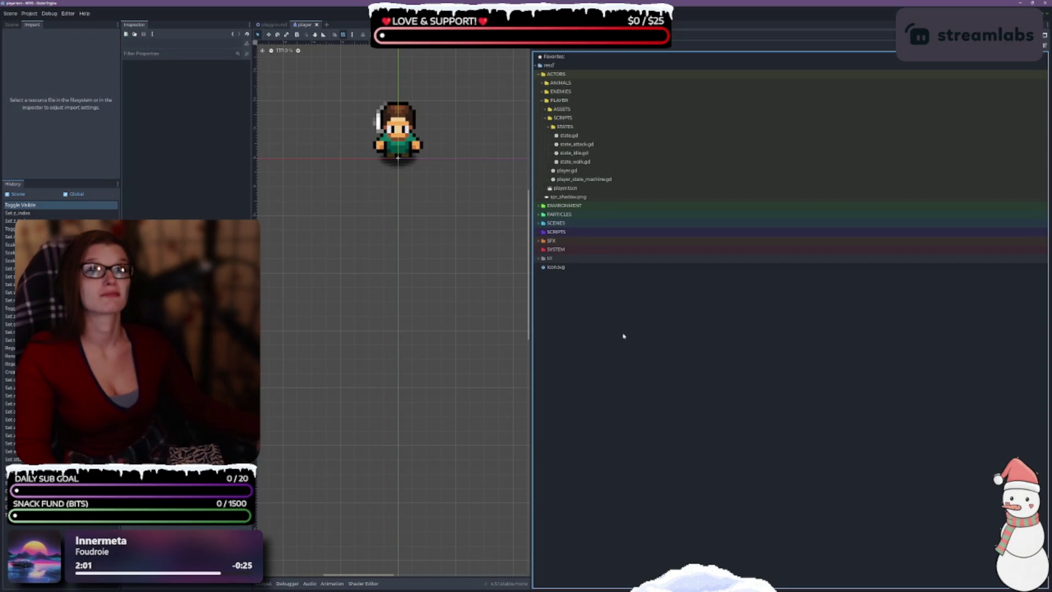
key("Up")
key("Up")
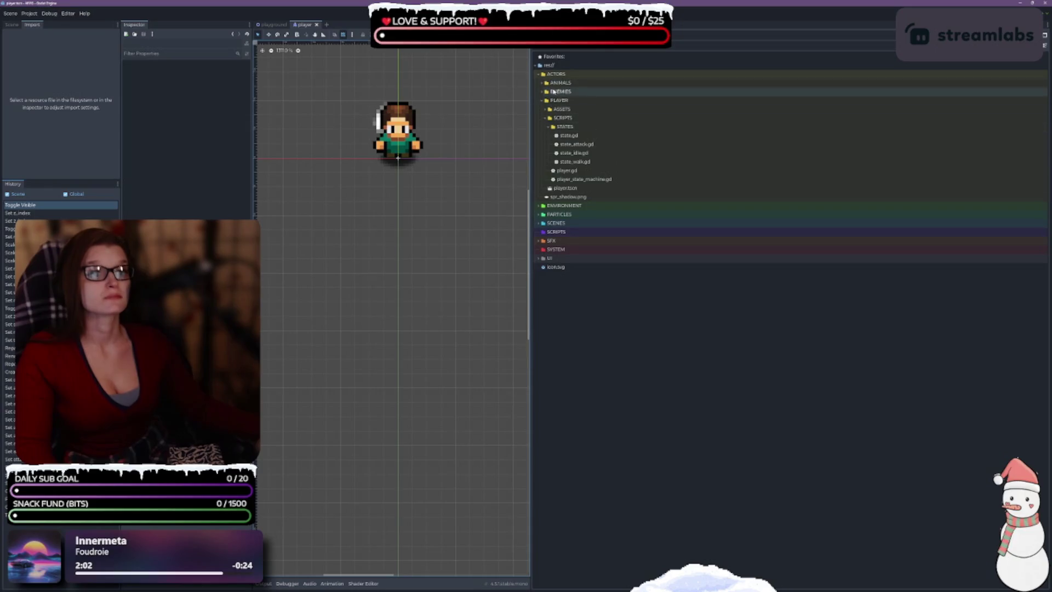
key("Left")
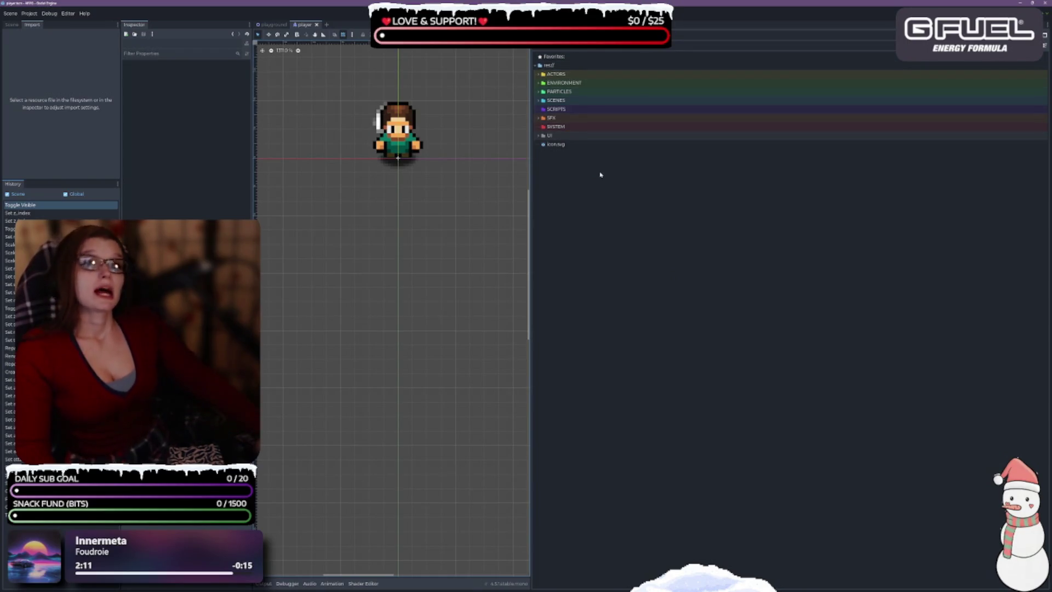
left_click(567, 100)
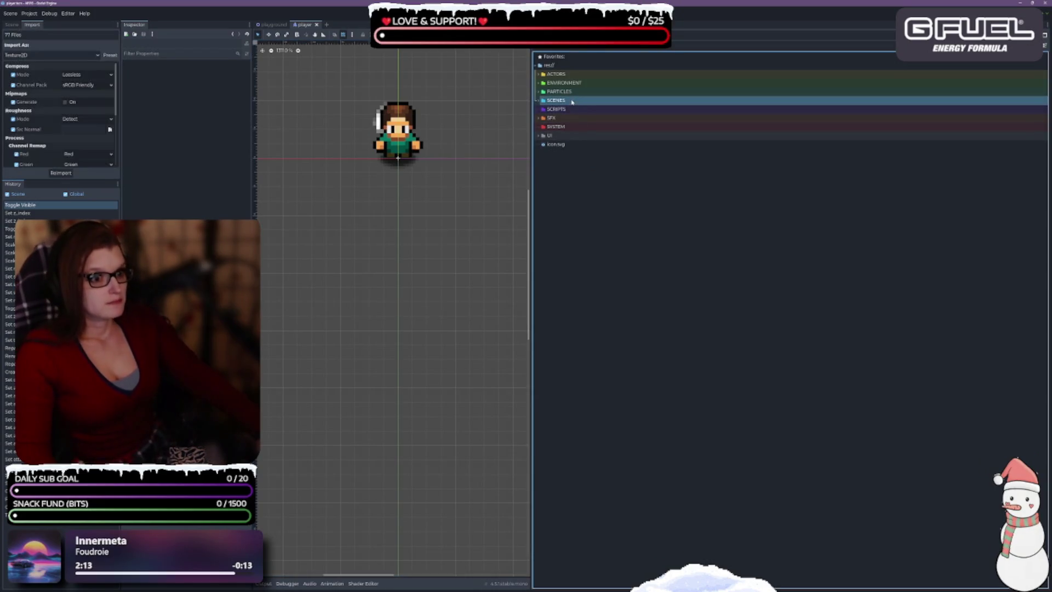
Rename the ACTORS folder to _ACTORS in the FileSystem dock.
left_click(599, 109)
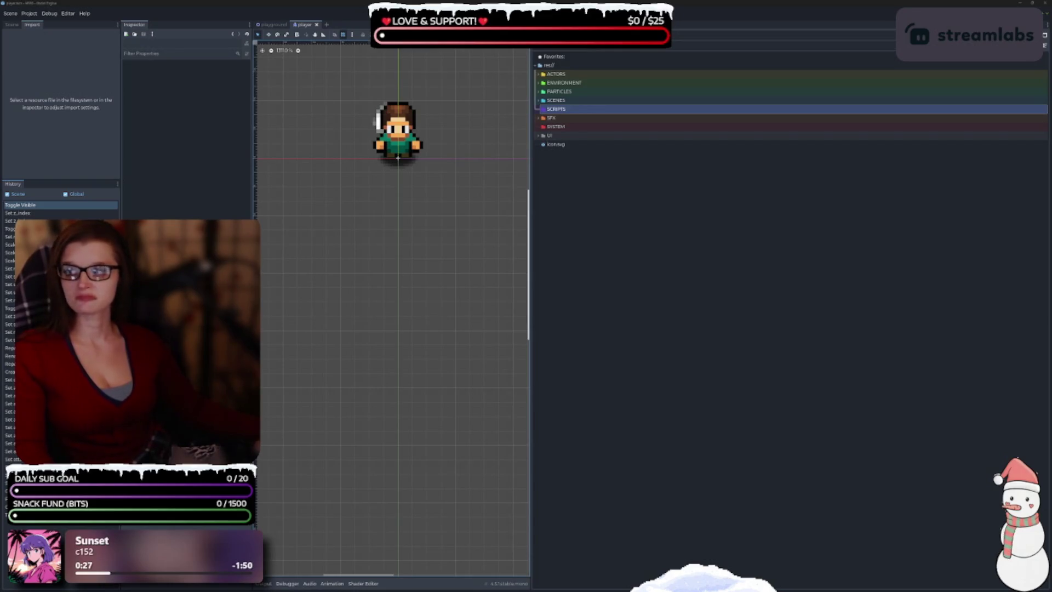
left_click(575, 234)
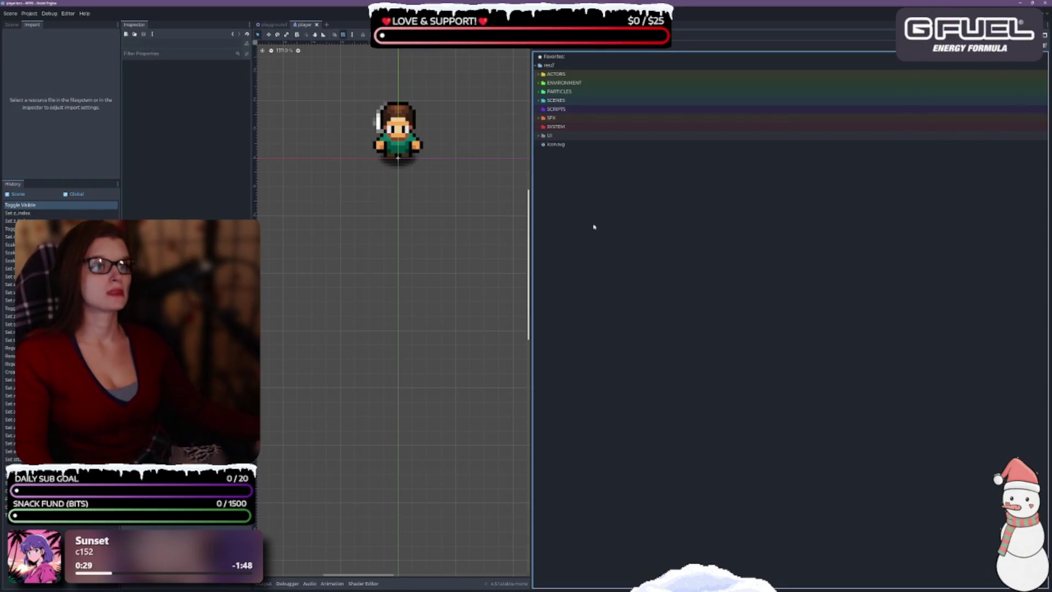
left_click(565, 74)
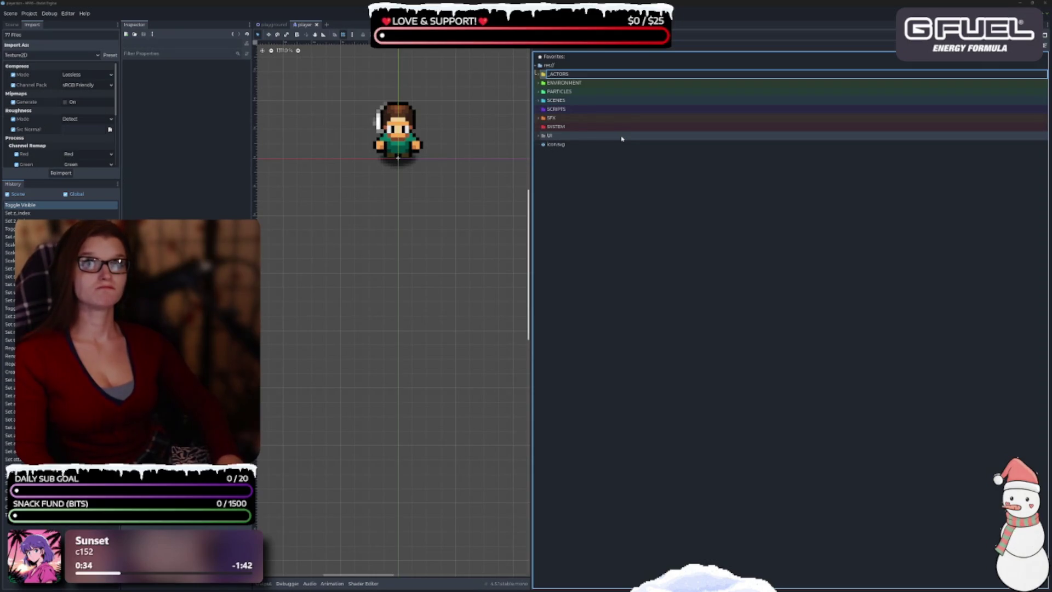
key("ctrl+Tab")
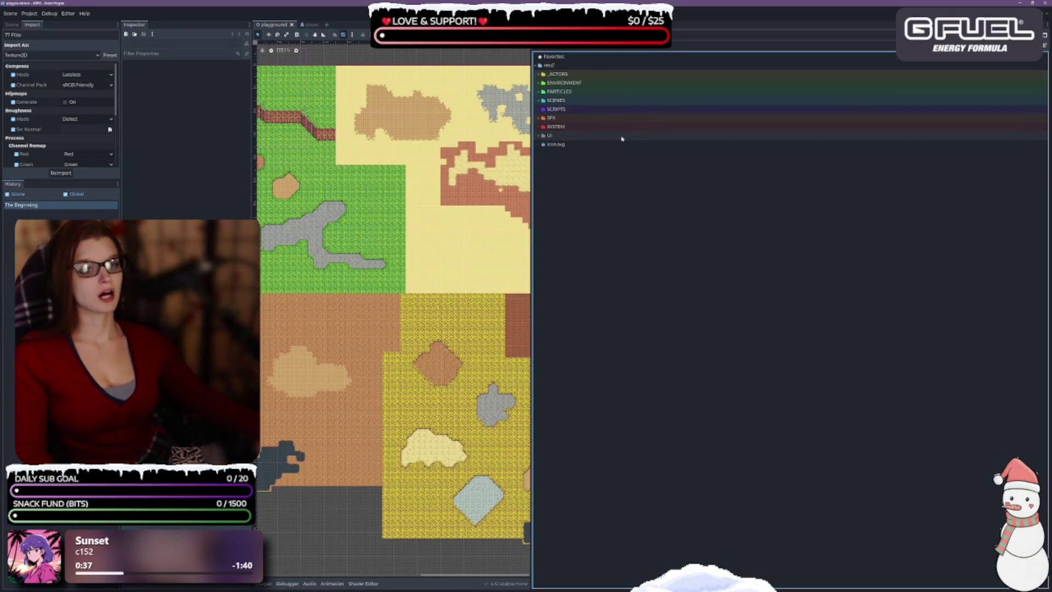
Rename ENVIRONMENT to _ENVIRONMENT and PARTICLES to _PARTICLES with F2.
left_click(579, 83)
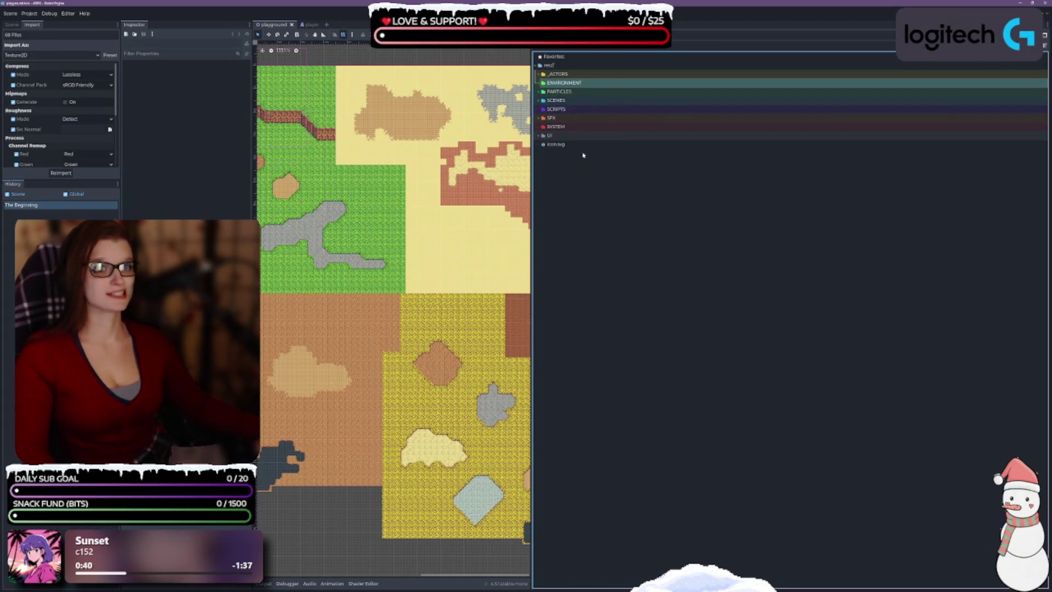
left_click(648, 84)
key("F2")
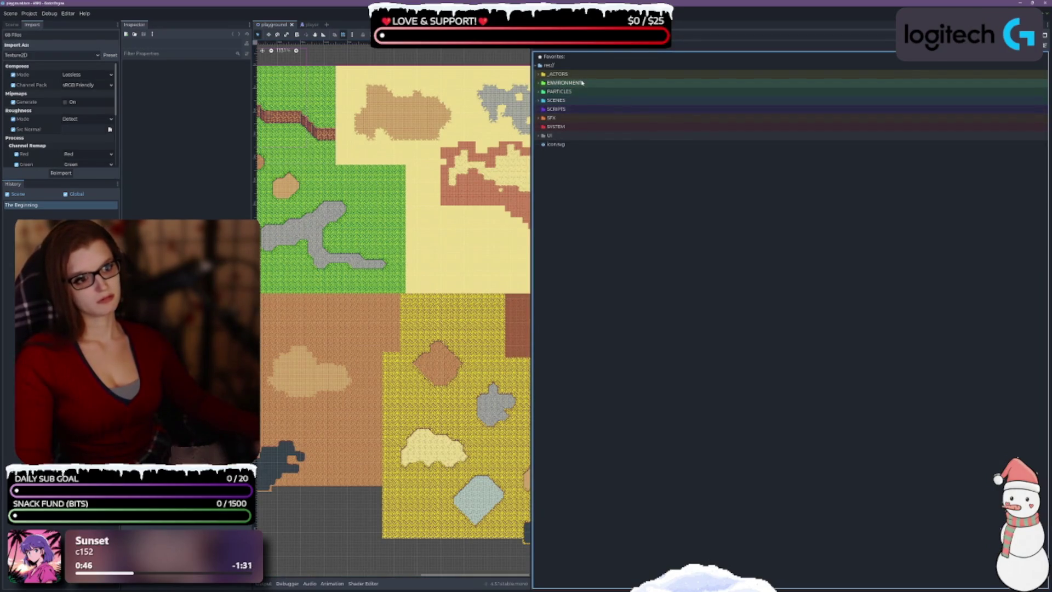
key("End")
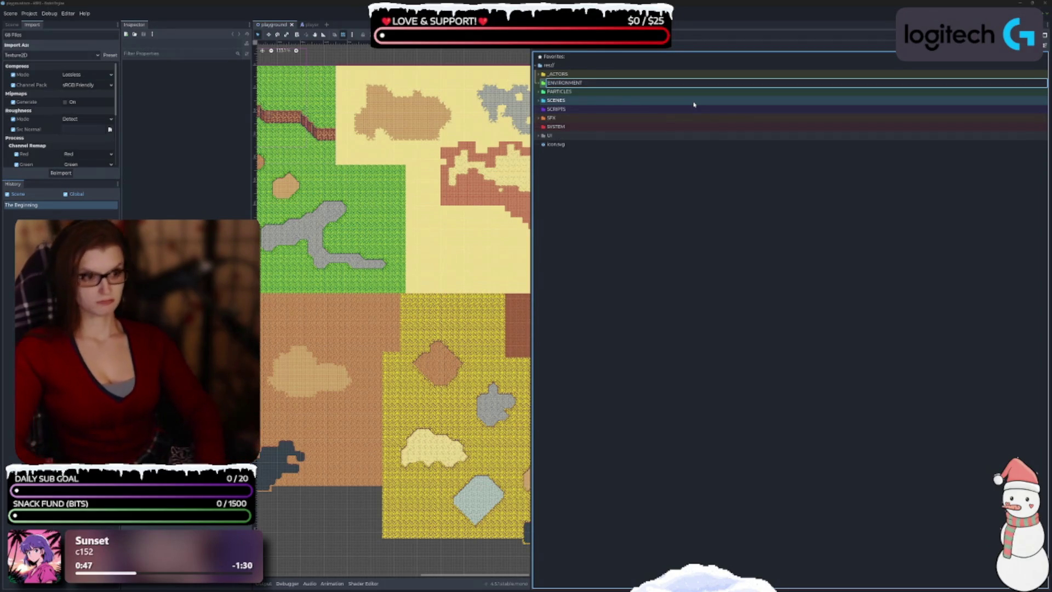
key("Return")
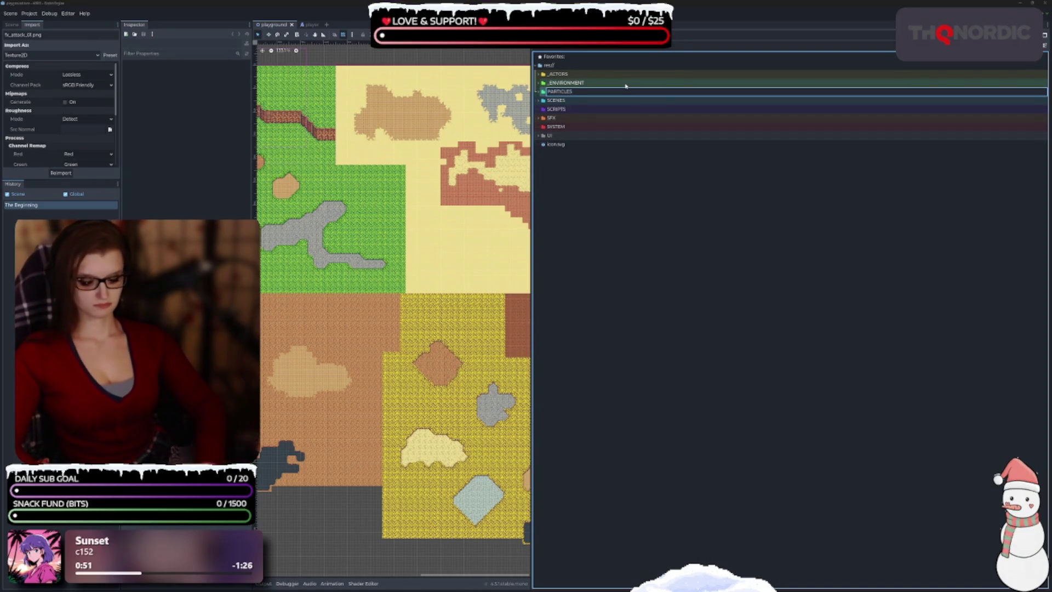
type("_")
key("Return")
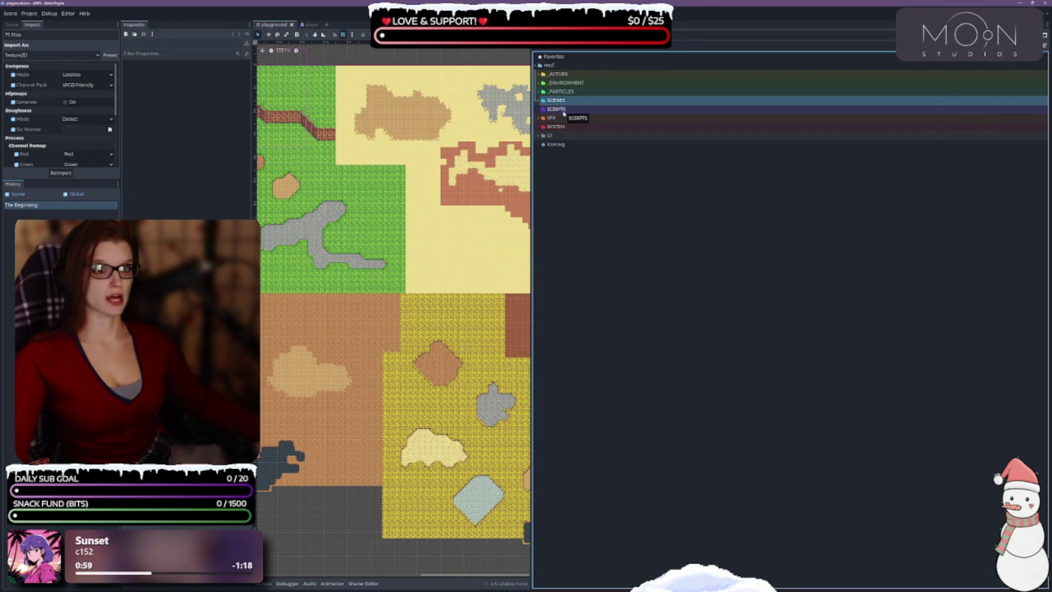
left_click(562, 119)
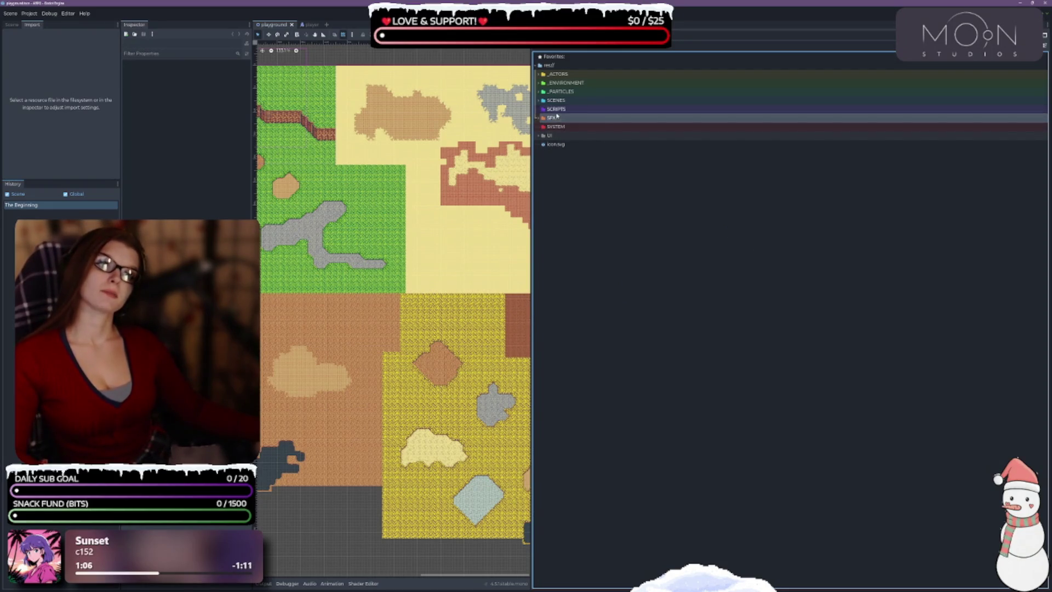
Try renaming the SFX folder, dismiss the move error, and inspect its contents.
left_click(613, 119)
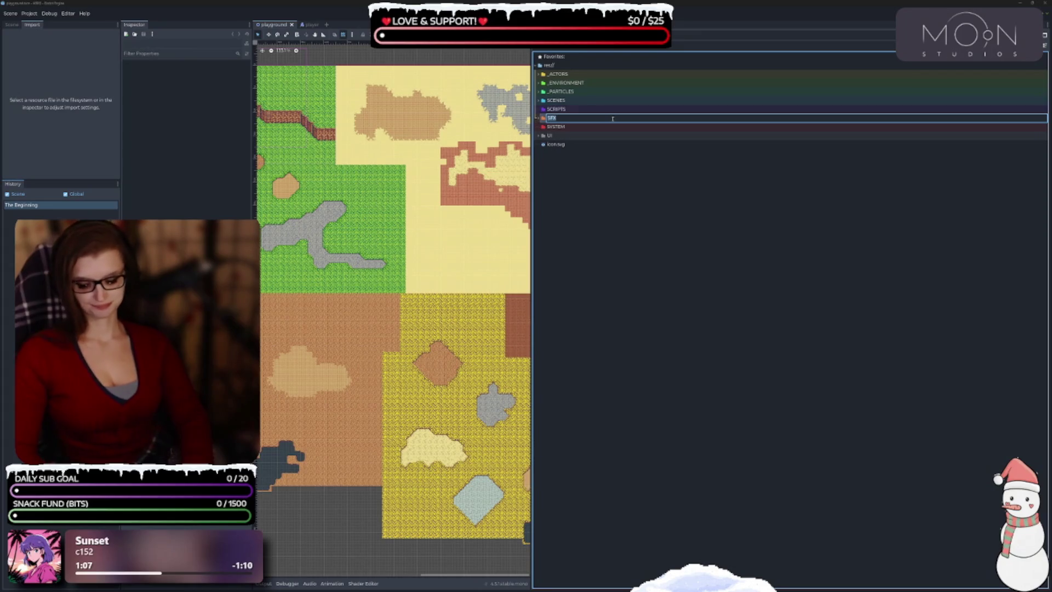
key("Return")
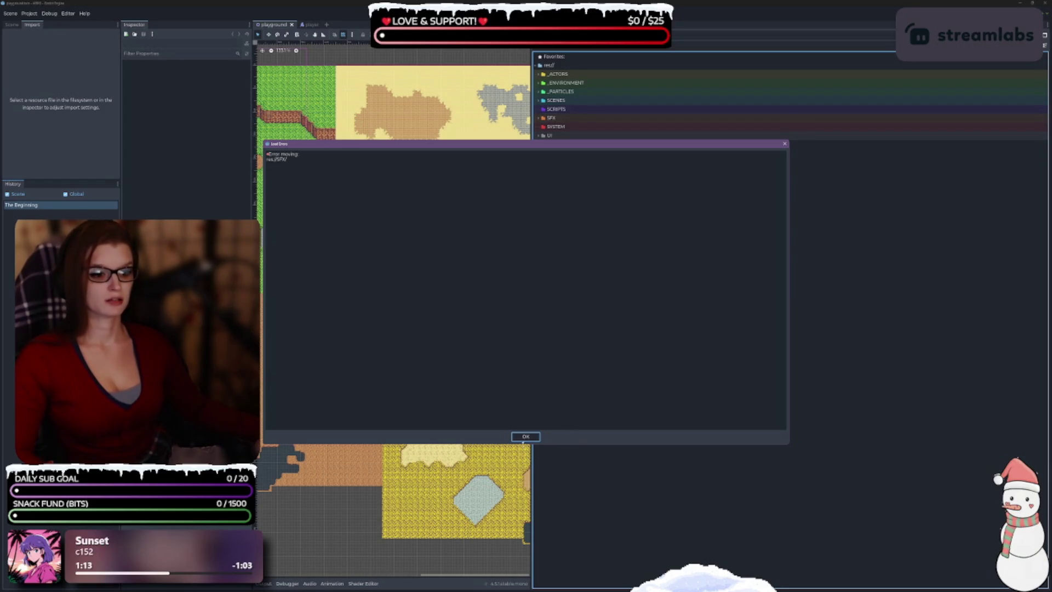
left_click(524, 438)
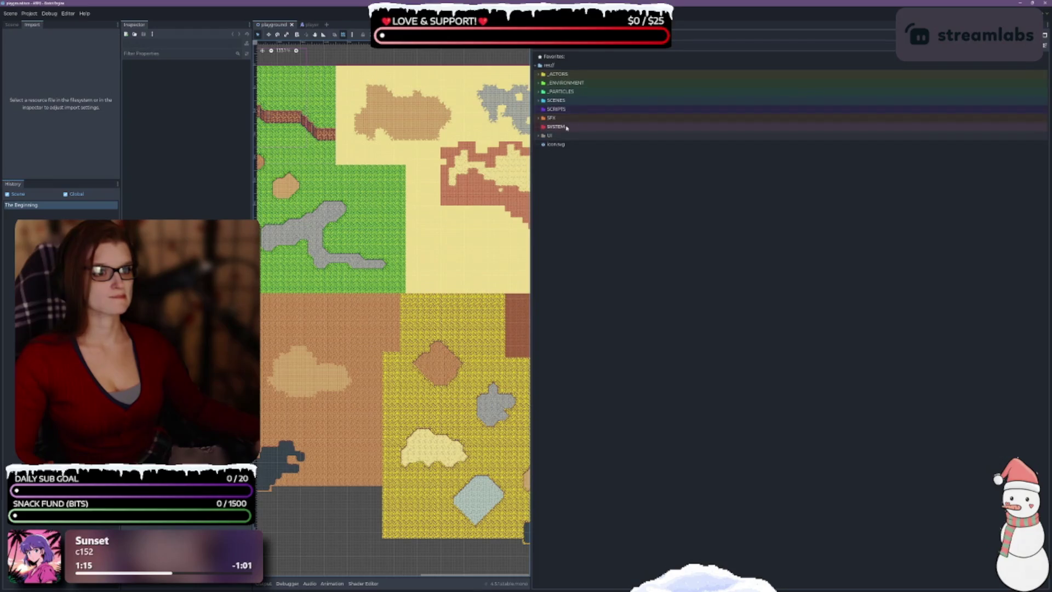
left_click(648, 347)
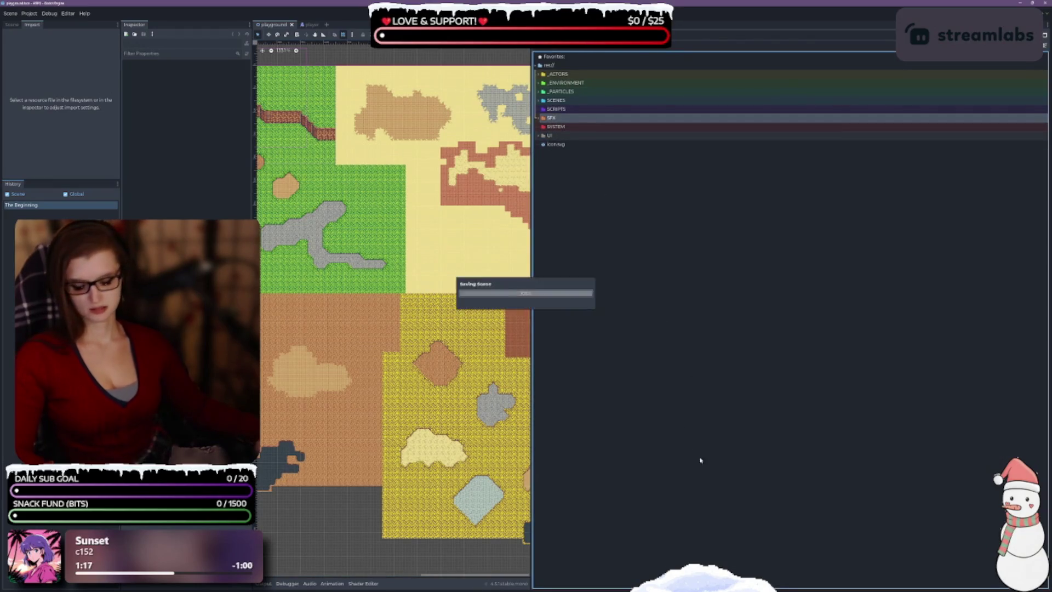
left_click(539, 120)
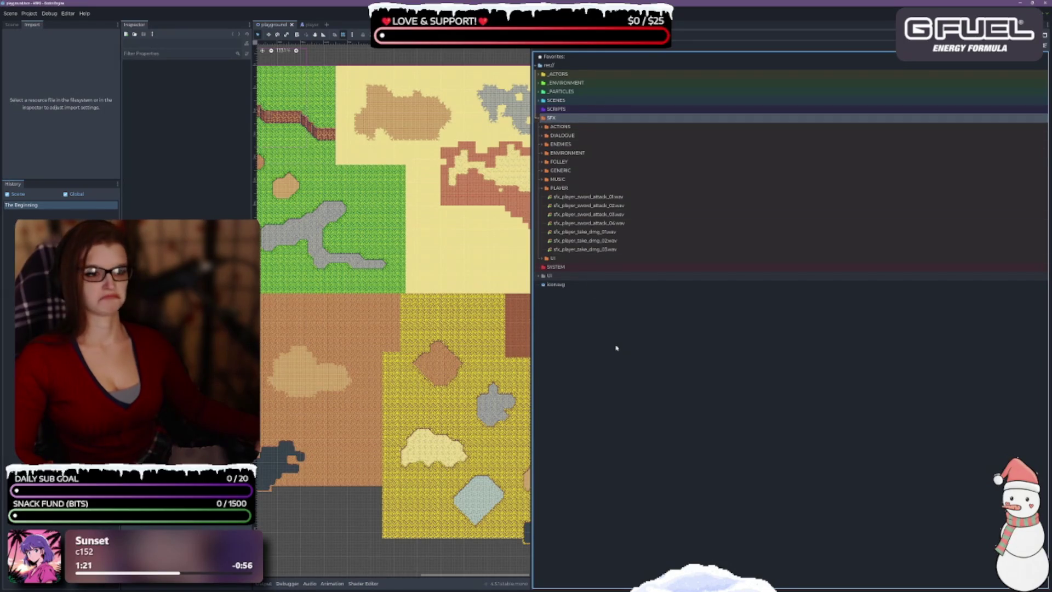
left_click(540, 119)
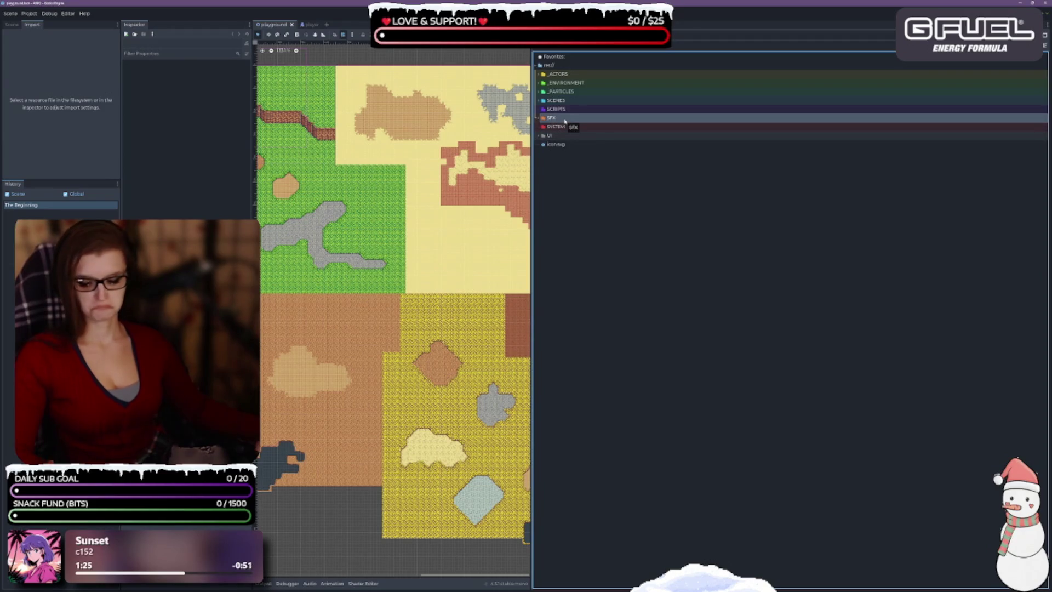
Retry the SFX rename, dismiss the repeated move error, and switch to File Explorer.
key("F2")
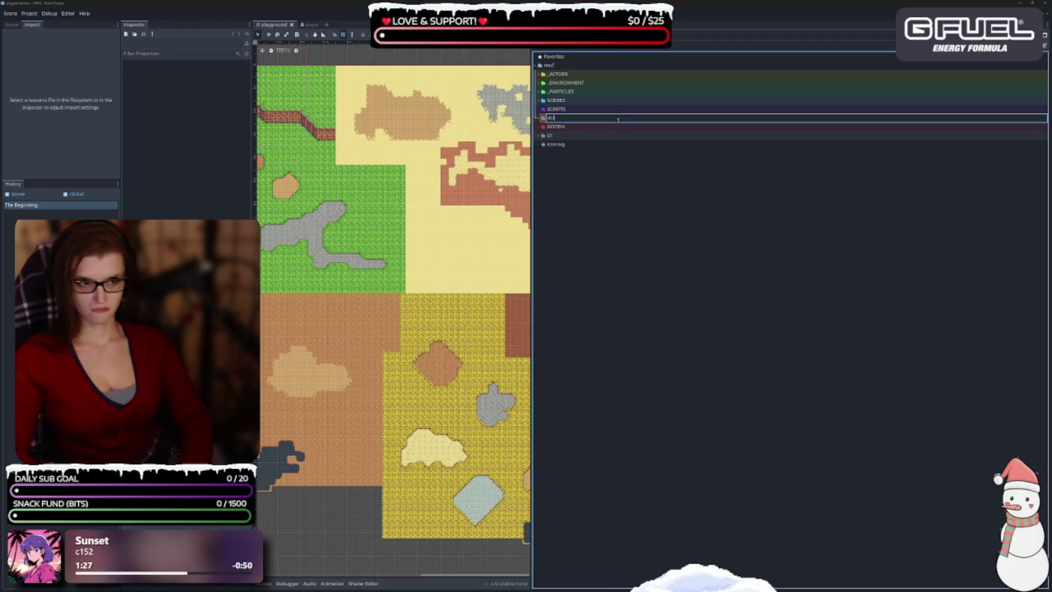
type("AUDIO")
key("Return")
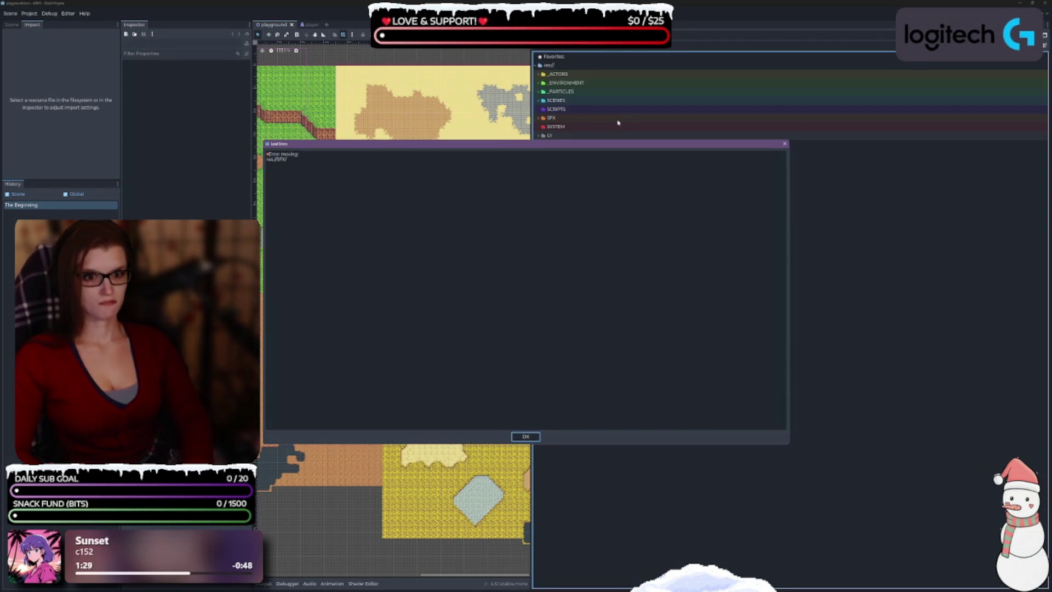
left_click(526, 436)
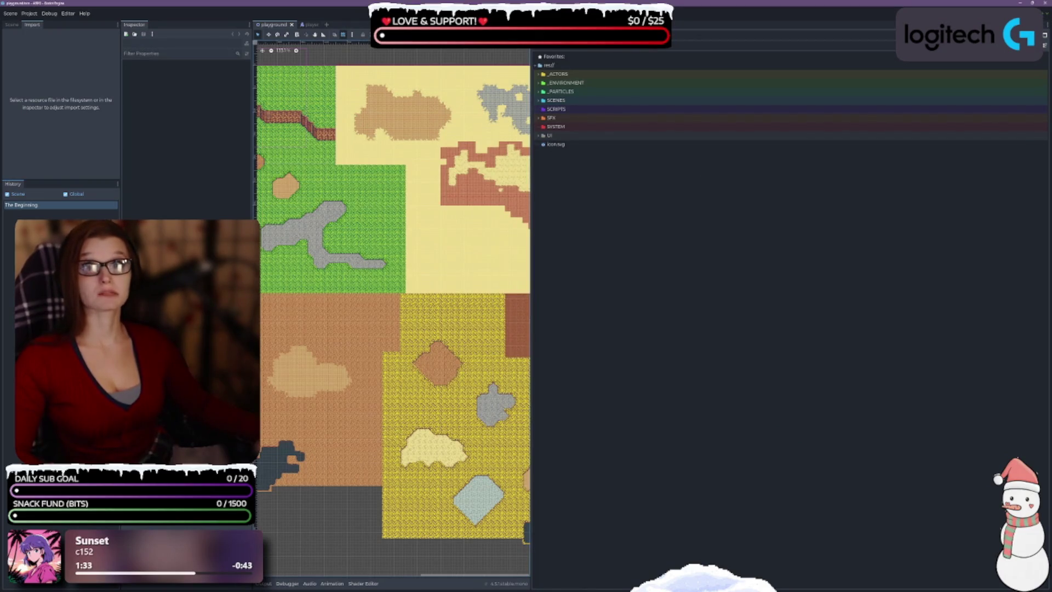
key("alt+Tab")
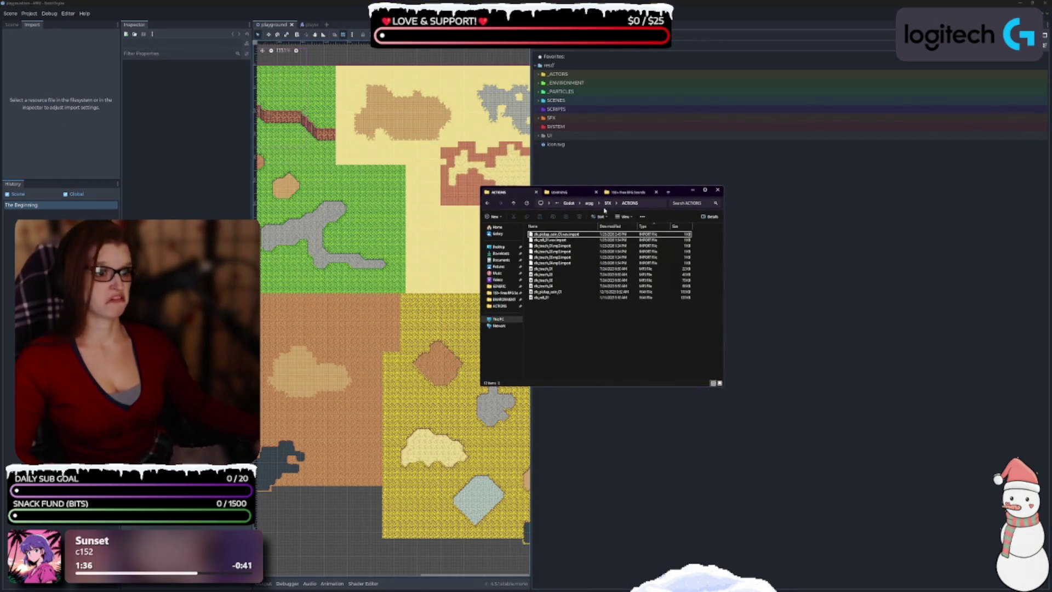
In the arpg folder, rename SFX to AUDIO and SYSTEM to DATA.
left_click(589, 203)
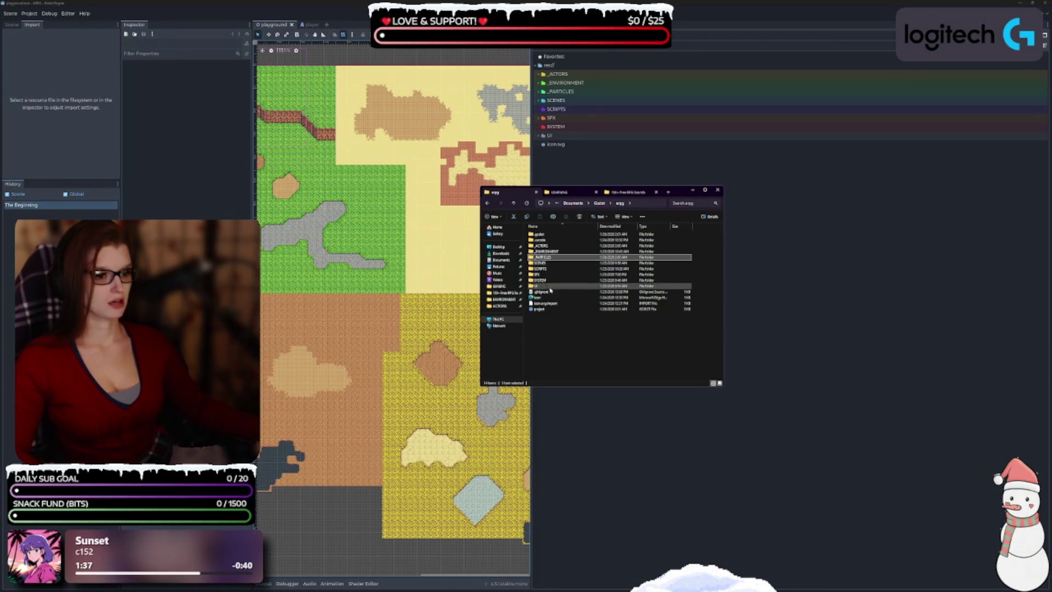
left_click(647, 274)
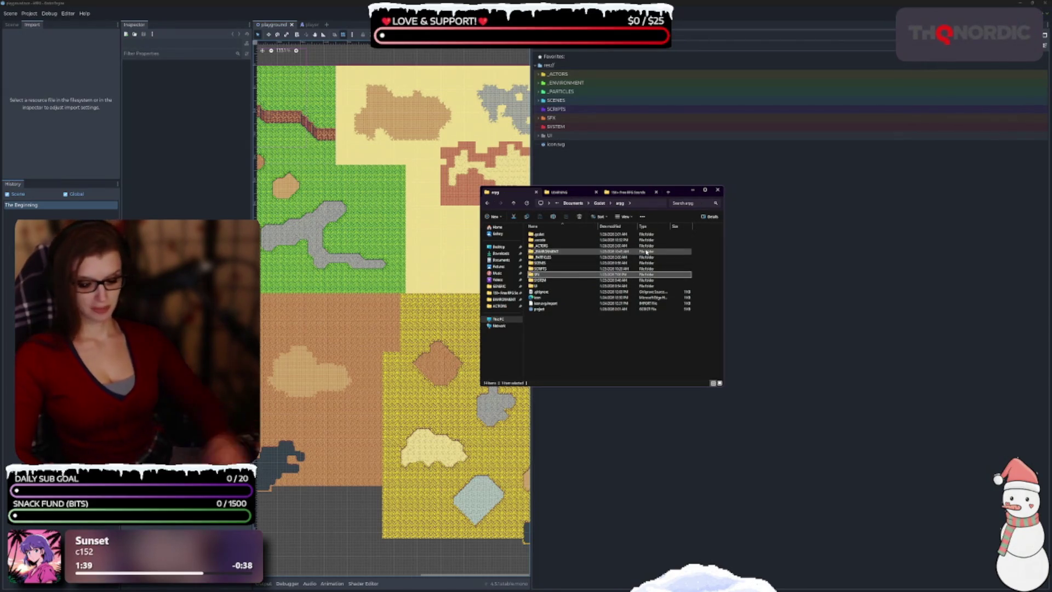
key("F2")
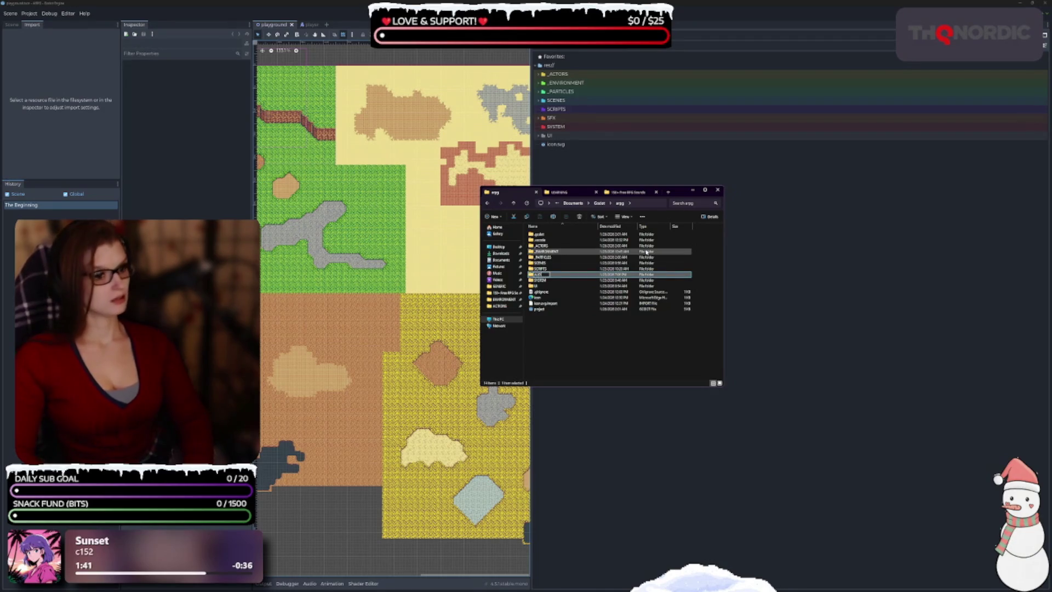
key("Return")
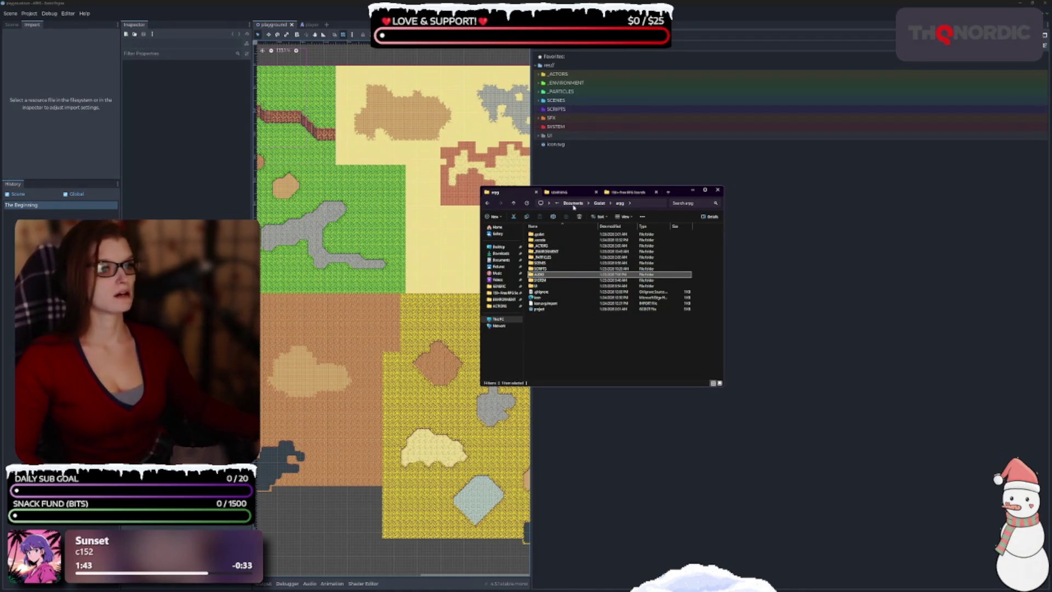
left_click(547, 280)
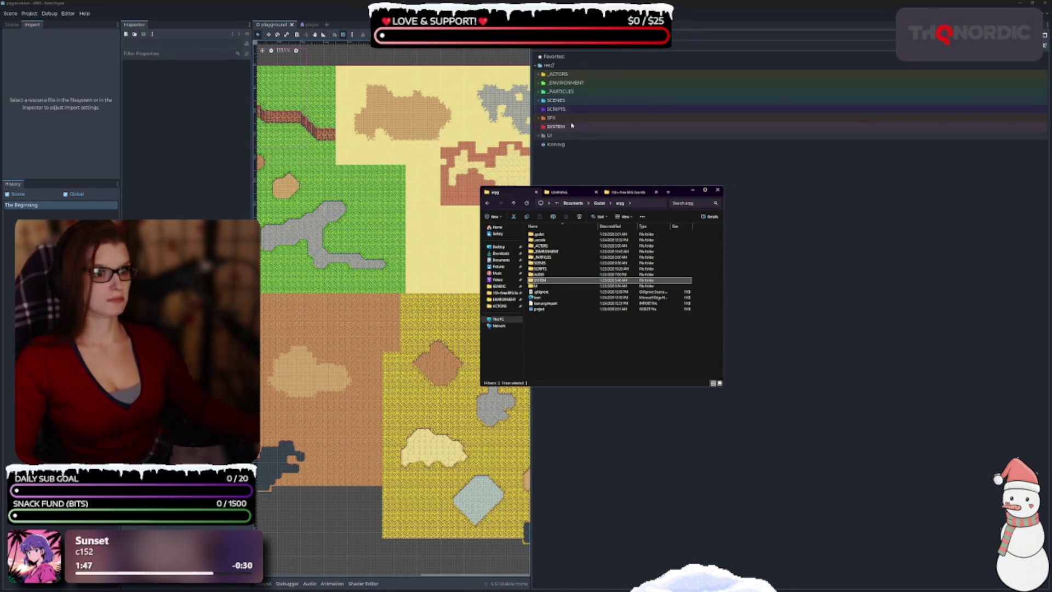
key("F2")
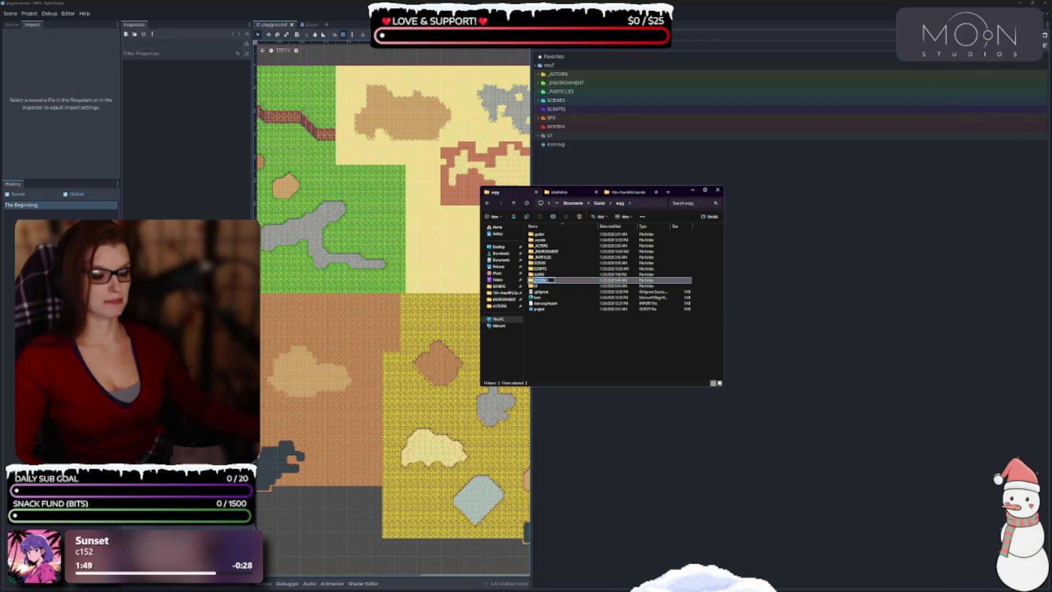
type("DATA")
key("Return")
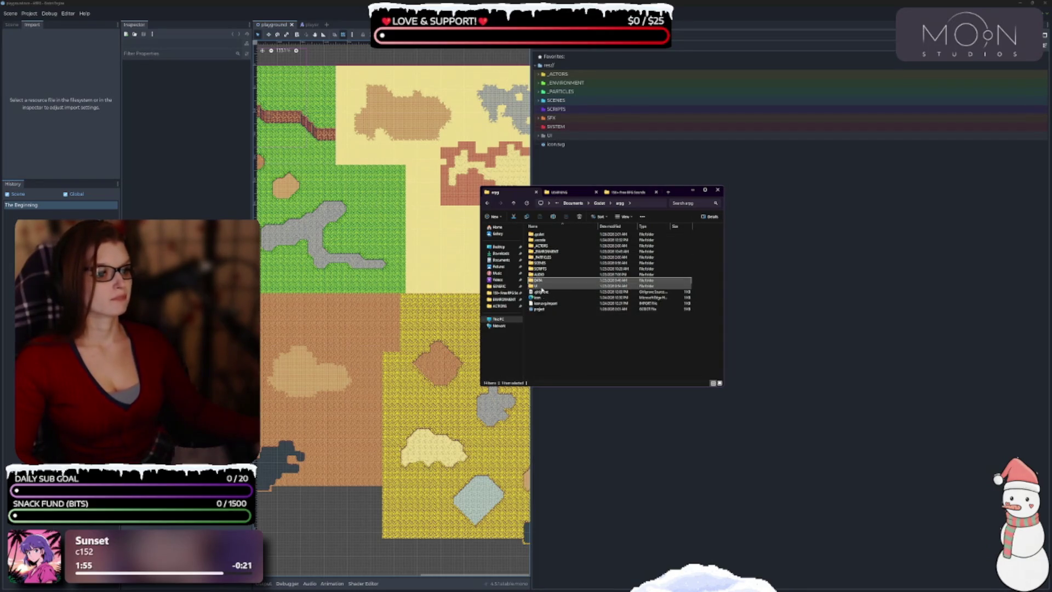
Rename the UI folder to _UI, then minimize File Explorer.
left_click(617, 285)
key("F2")
key("Escape")
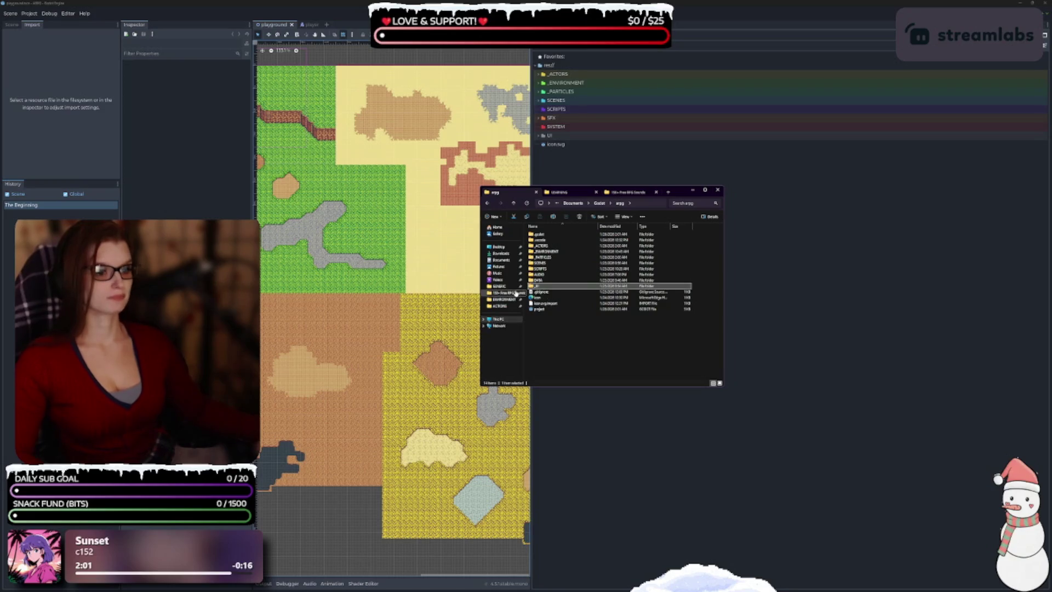
left_click(601, 327)
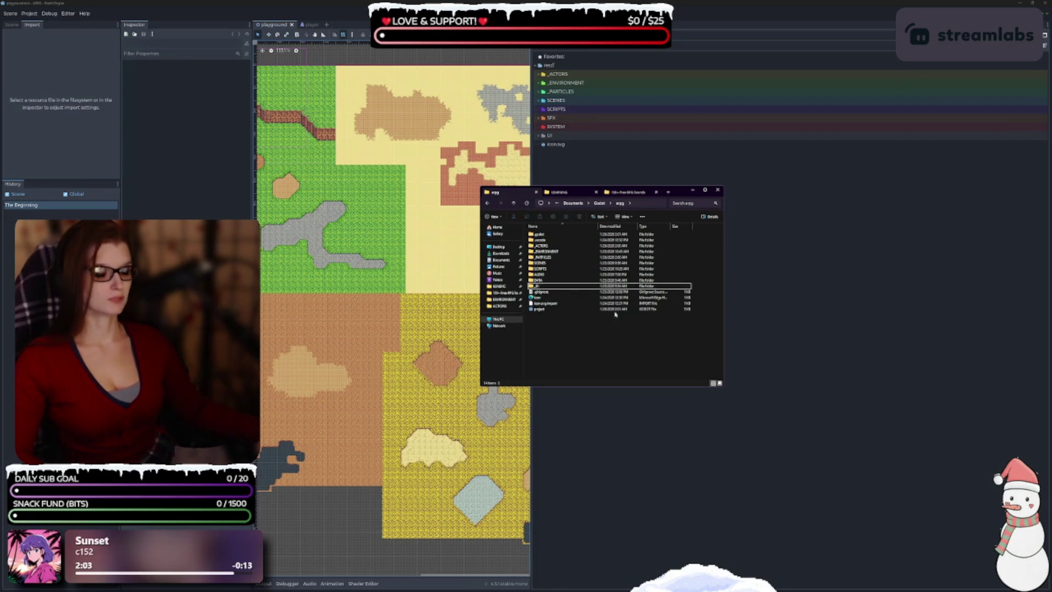
left_click(686, 190)
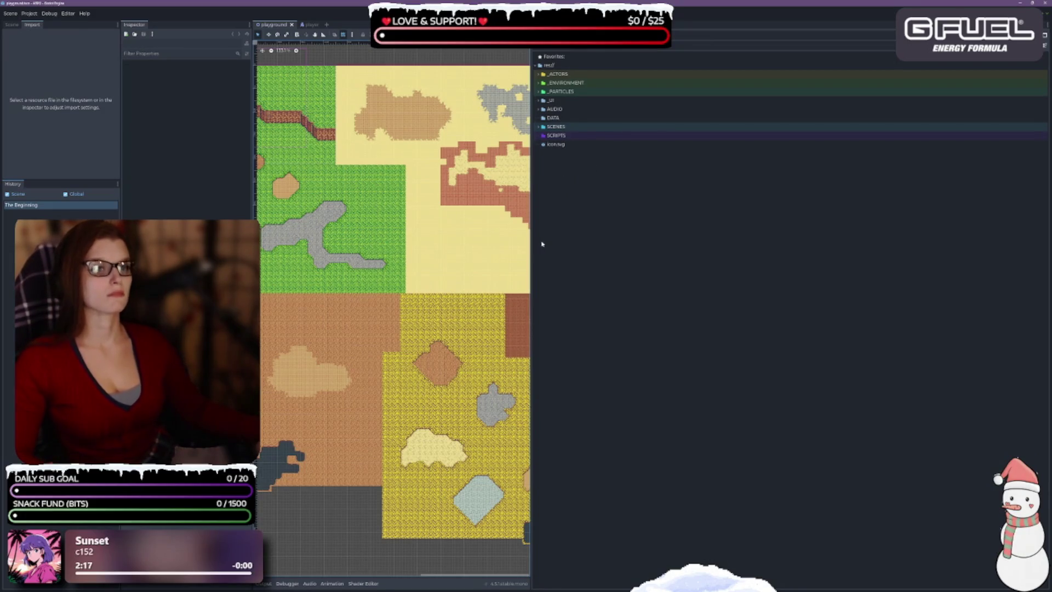
Widen the FileSystem dock and expand SCENES to show ITEMS, MAPS and TRAPS.
mouse_move(531, 242)
left_mouse_down()
mouse_move(447, 247)
mouse_move(476, 252)
left_mouse_up()
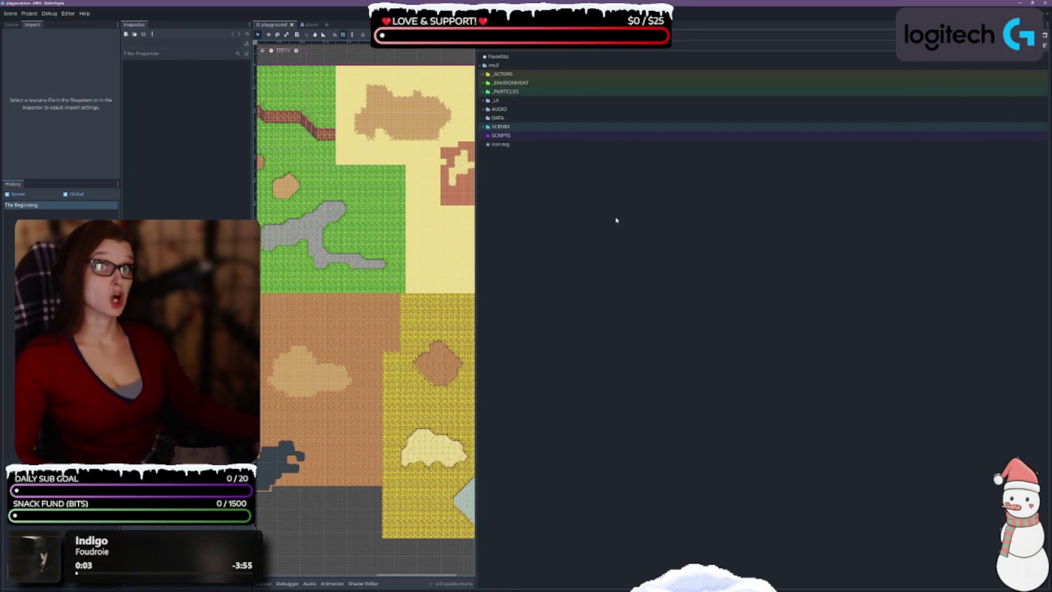
double_click(523, 129)
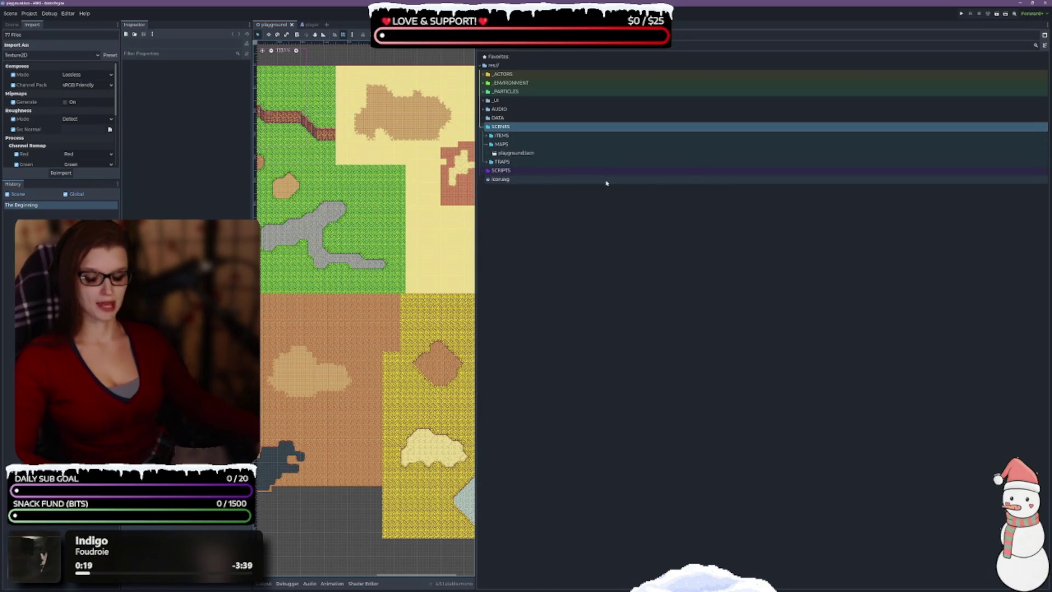
key("ctrl+n")
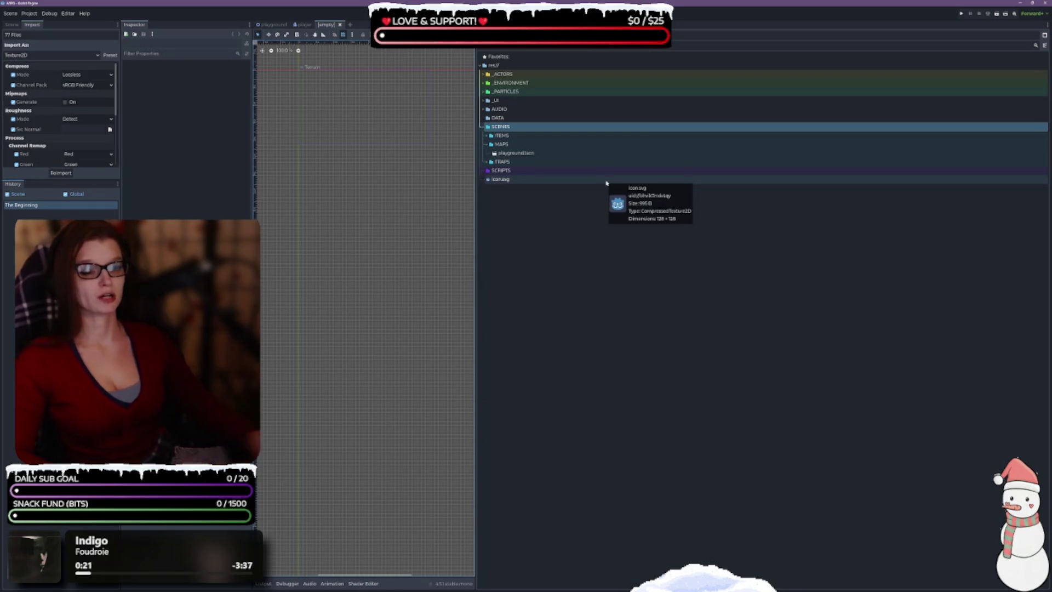
left_click(341, 25)
left_click(30, 14)
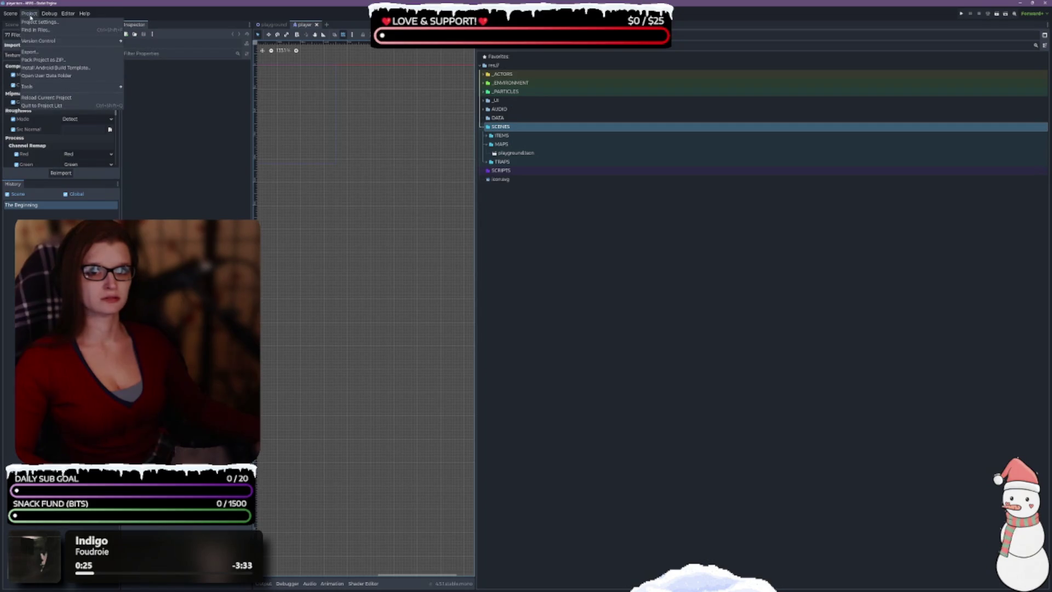
Remove Ctrl+N from Add Animation, New Shader, New Script and New Scene in Editor Settings shortcuts.
left_click(82, 21)
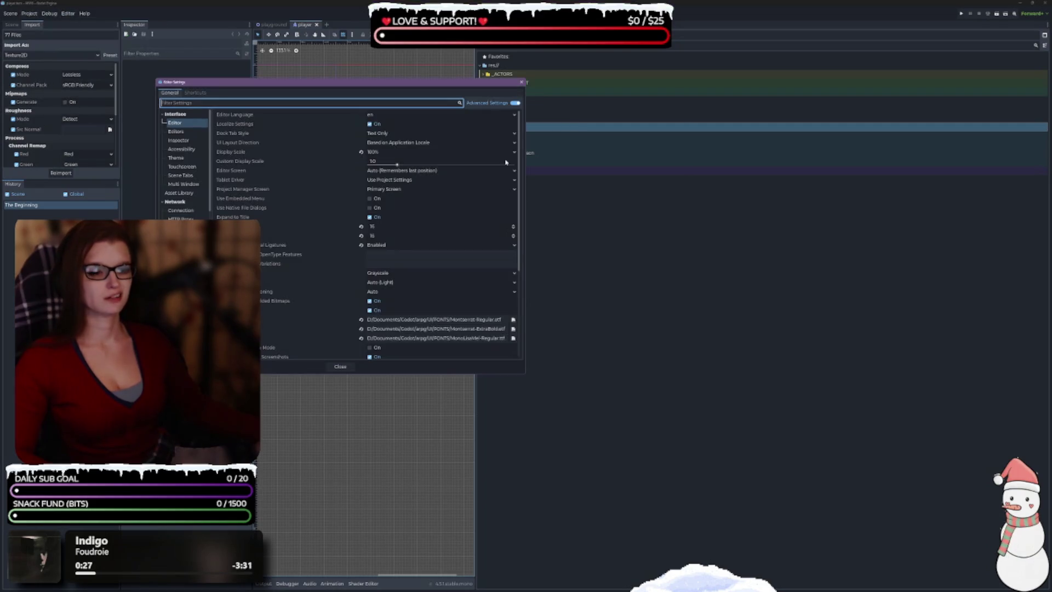
left_click(195, 93)
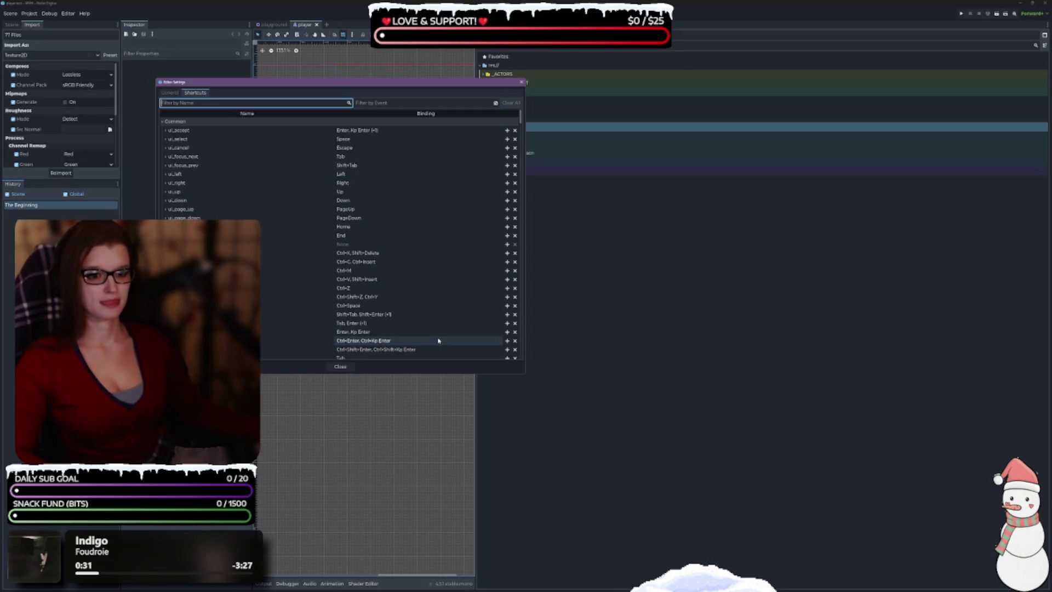
left_click(383, 103)
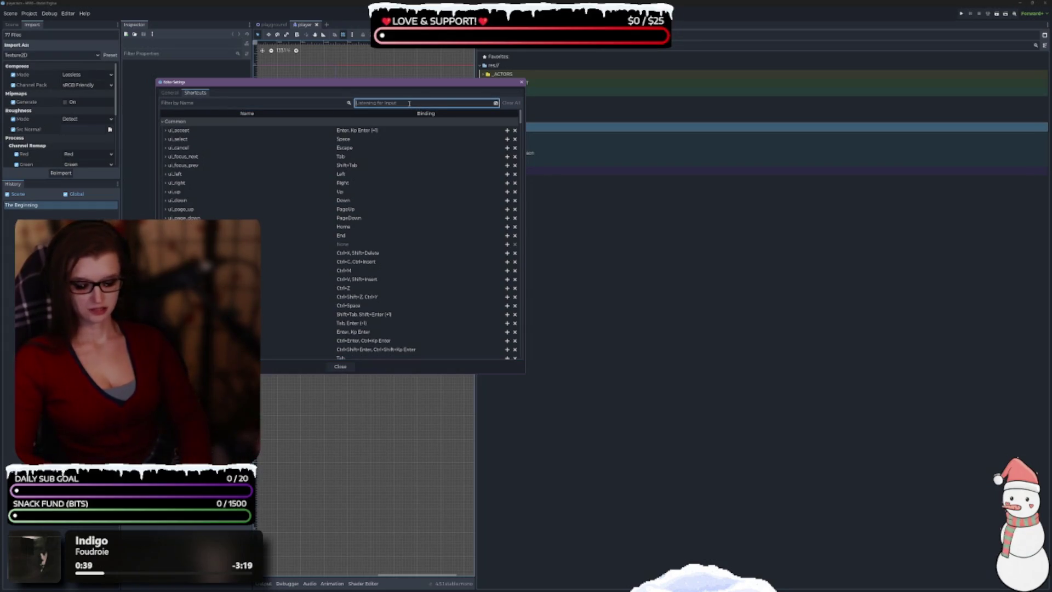
key("ctrl+n")
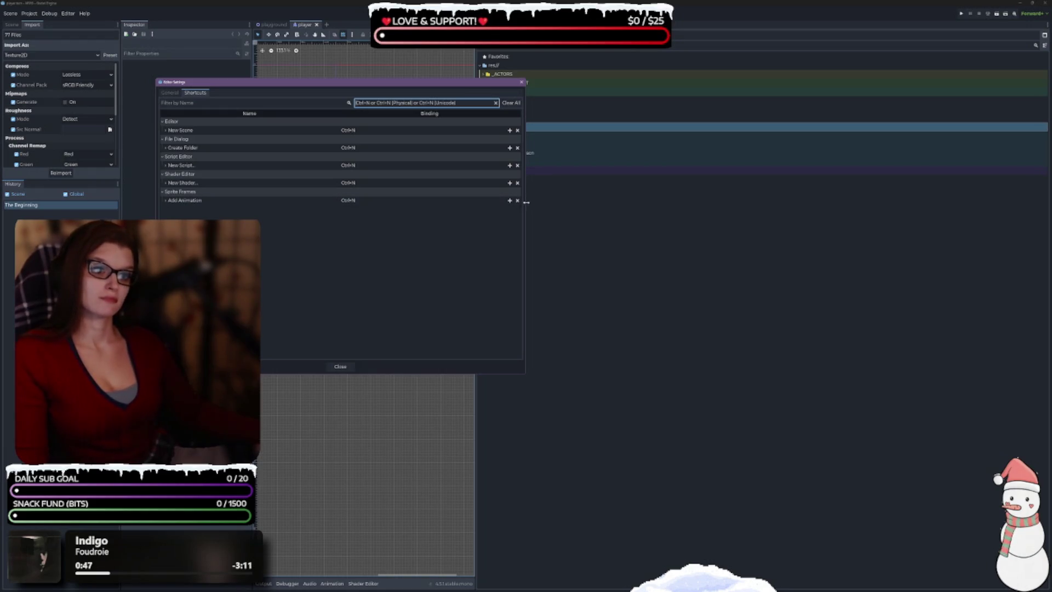
left_click(517, 200)
left_click(517, 182)
left_click(517, 165)
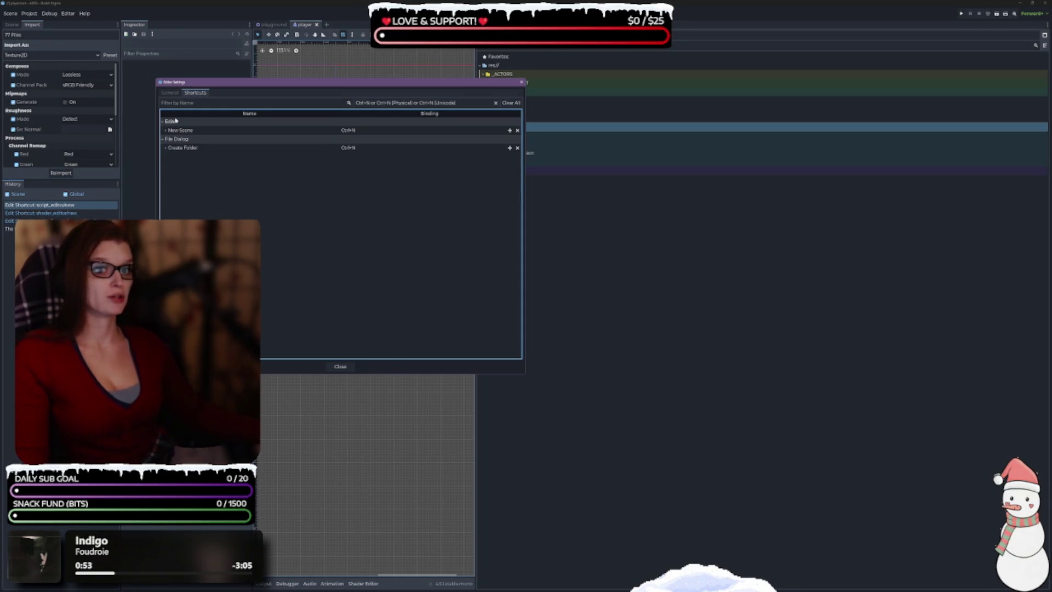
left_click(517, 130)
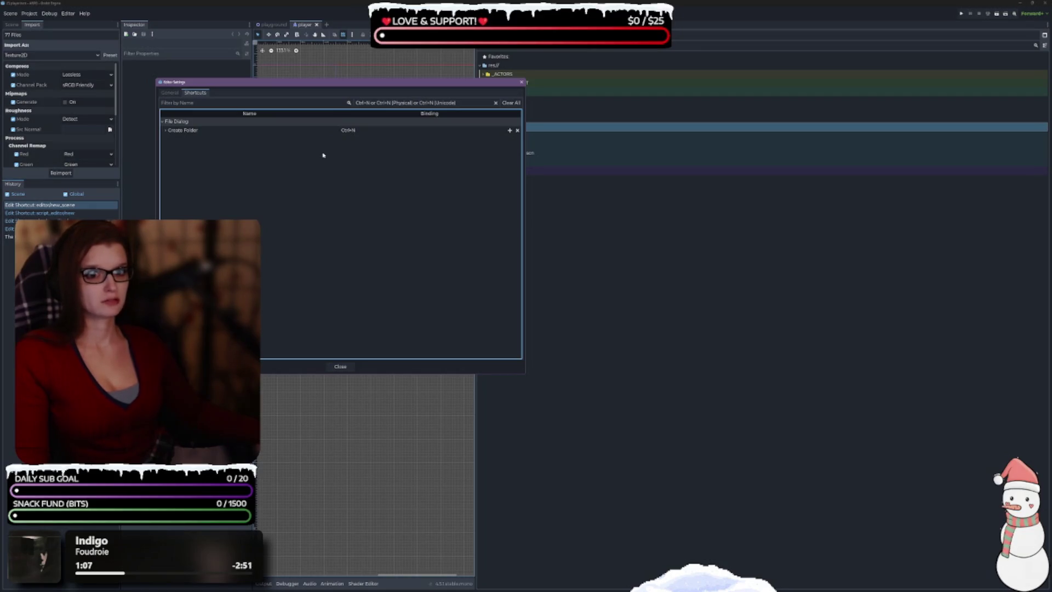
left_click(496, 103)
left_click(196, 103)
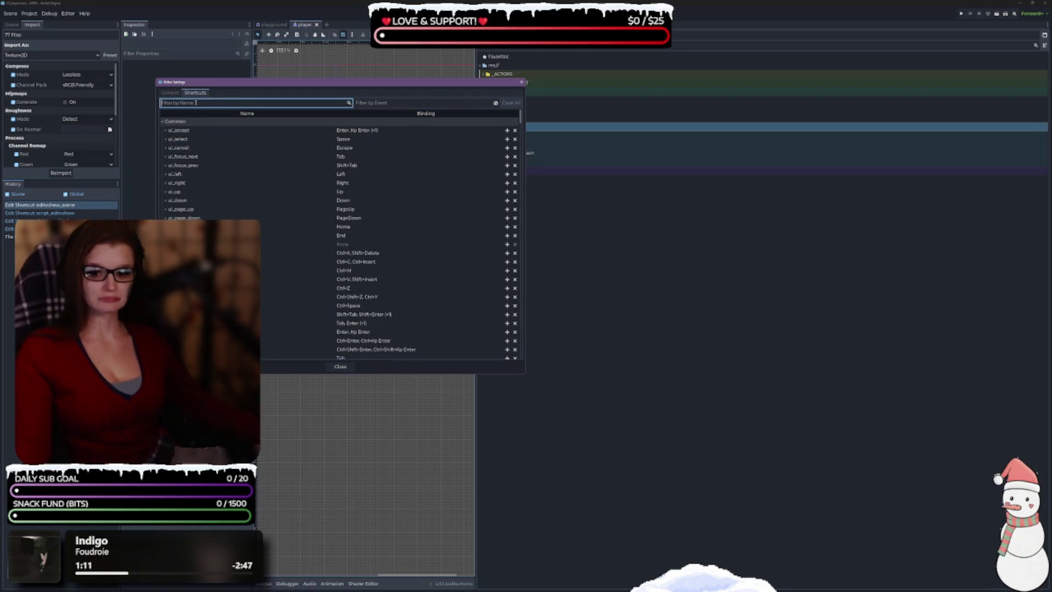
Filter shortcuts by 'FOLDER' to check Create Folder's binding, then close Editor Settings.
type("FOLDER")
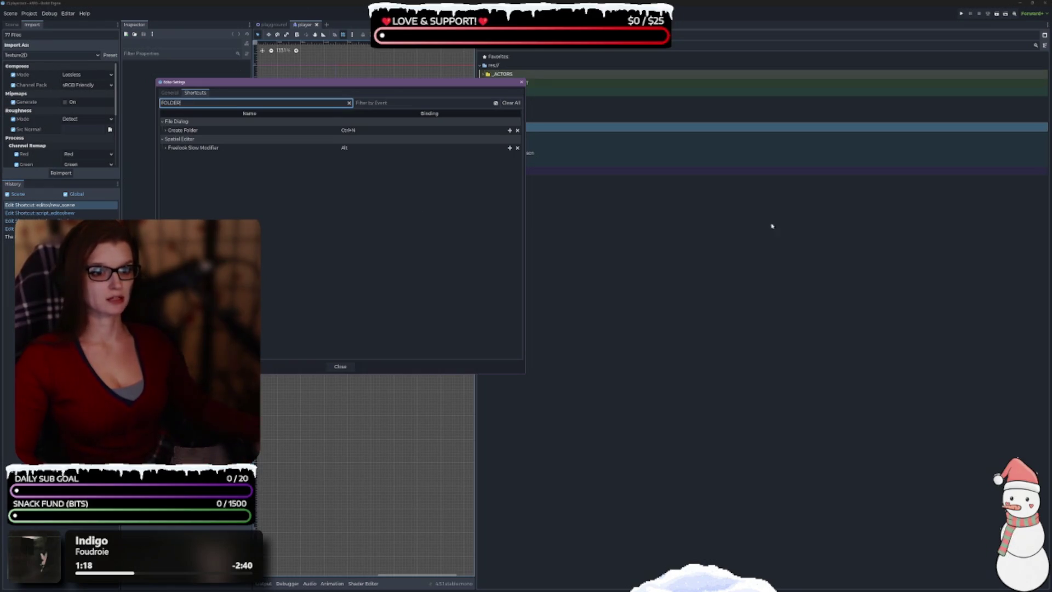
left_click(674, 191)
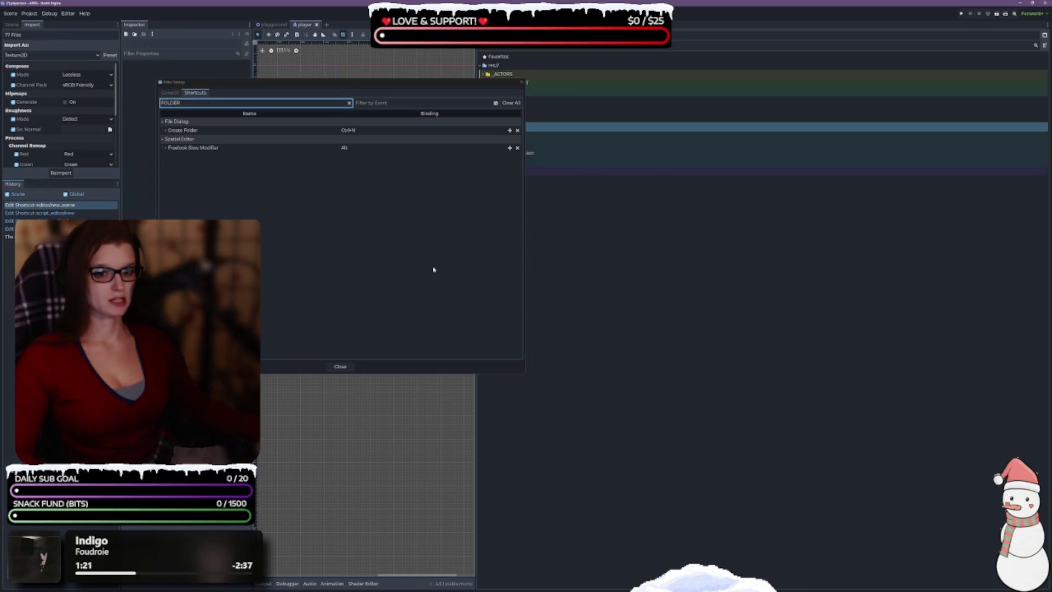
left_click(366, 366)
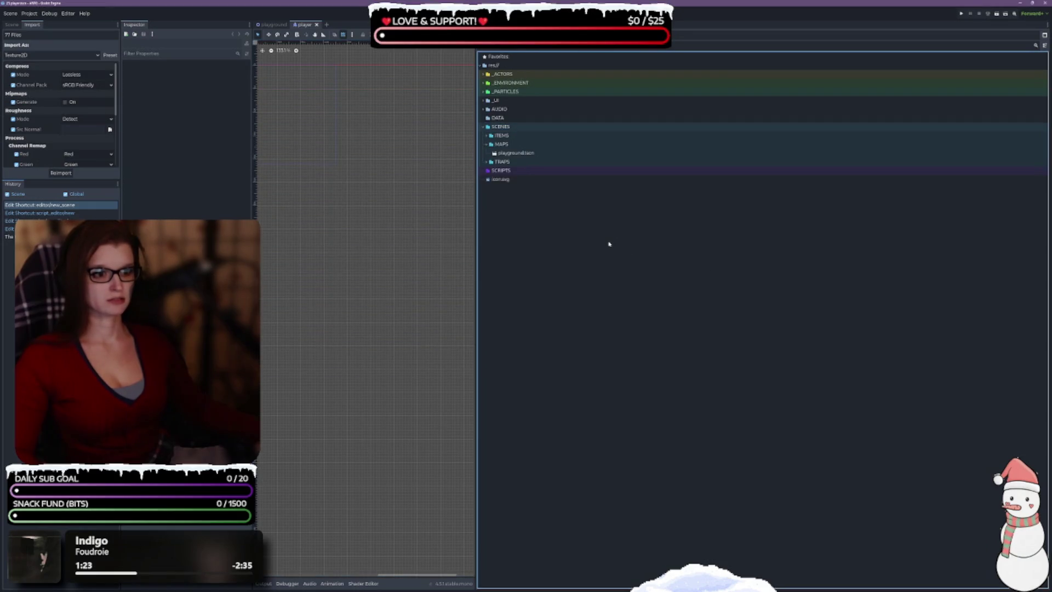
left_click(513, 130)
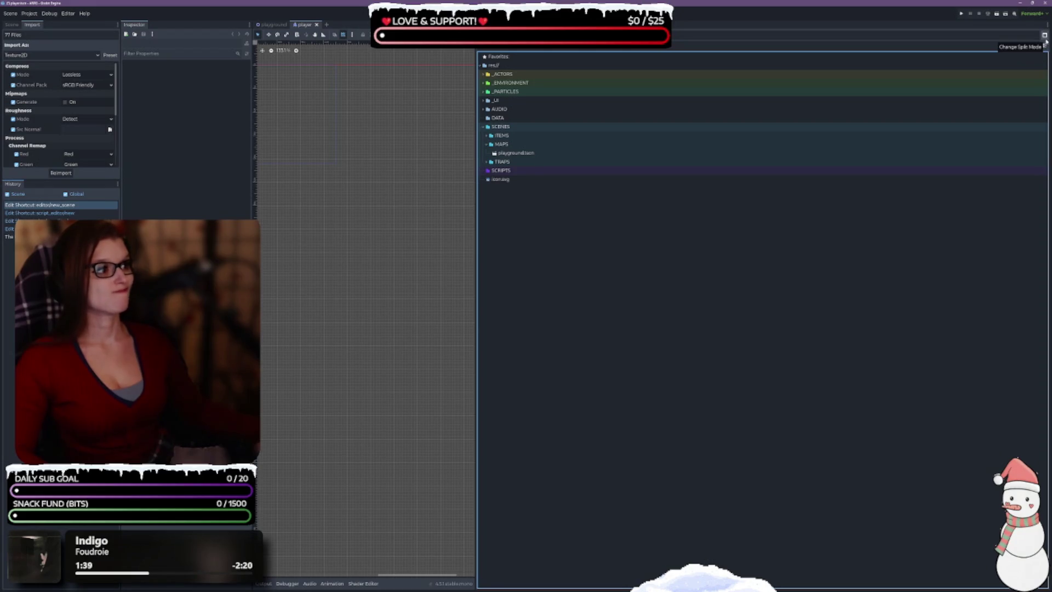
Switch the FileSystem dock to split mode, folder tree above a file list.
left_click(1046, 42)
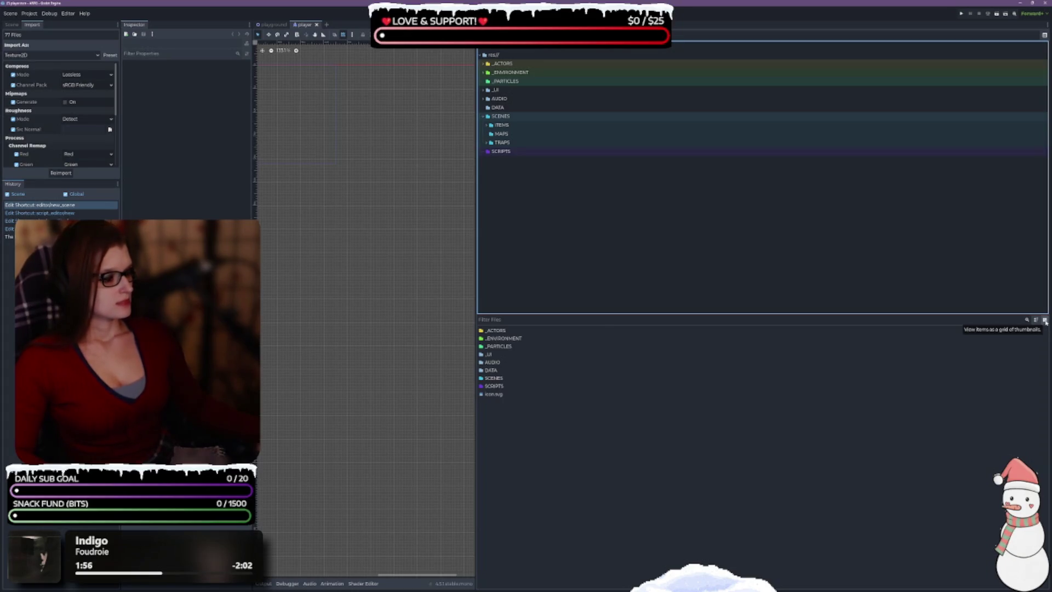
Toggle the file pane to thumbnail grid view and enlarge the folder tree above it.
left_click(1045, 320)
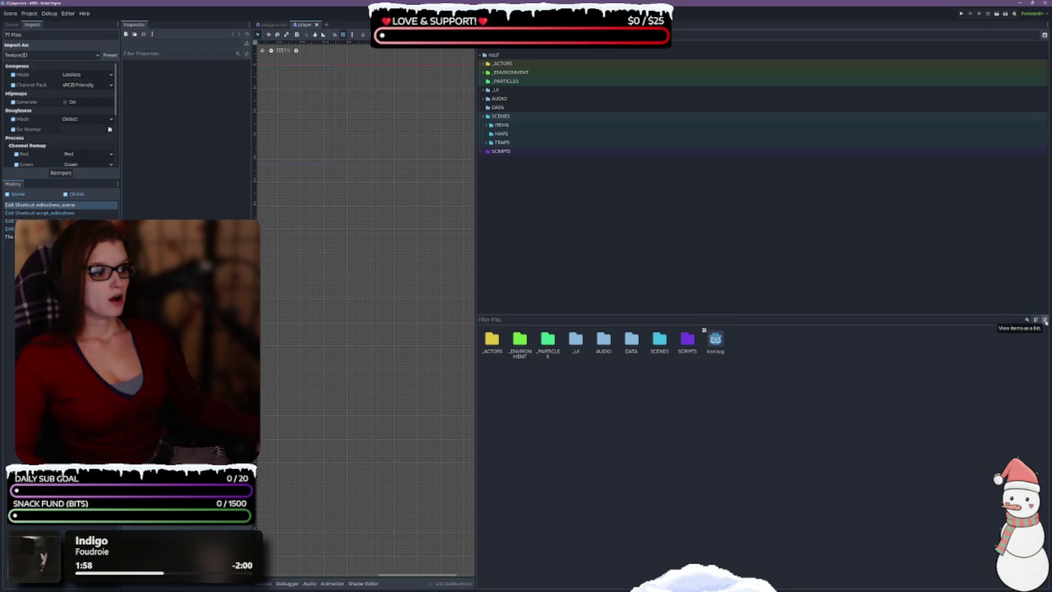
left_click(1045, 320)
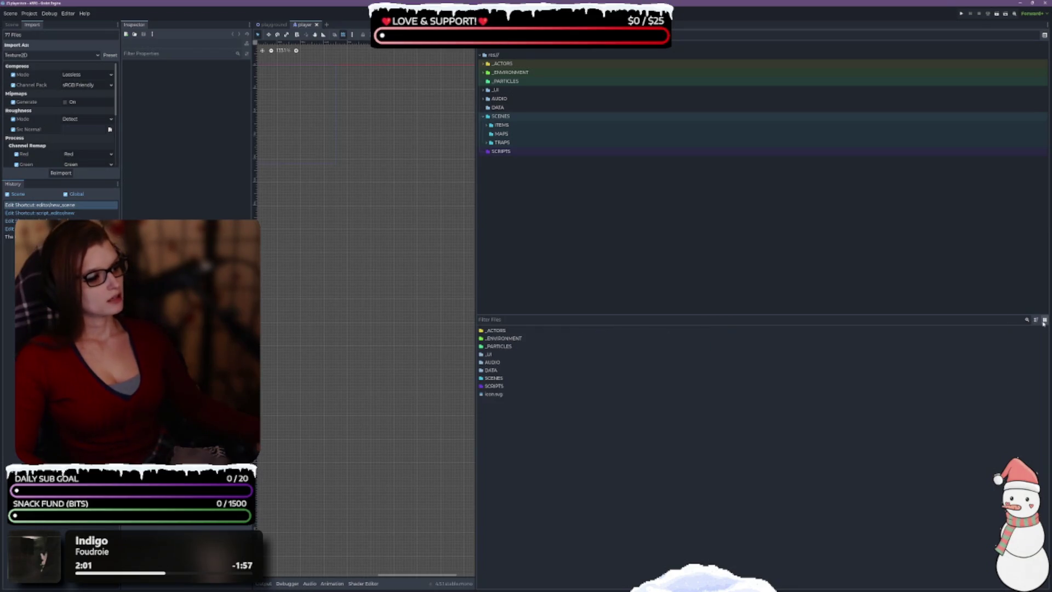
left_click(1045, 320)
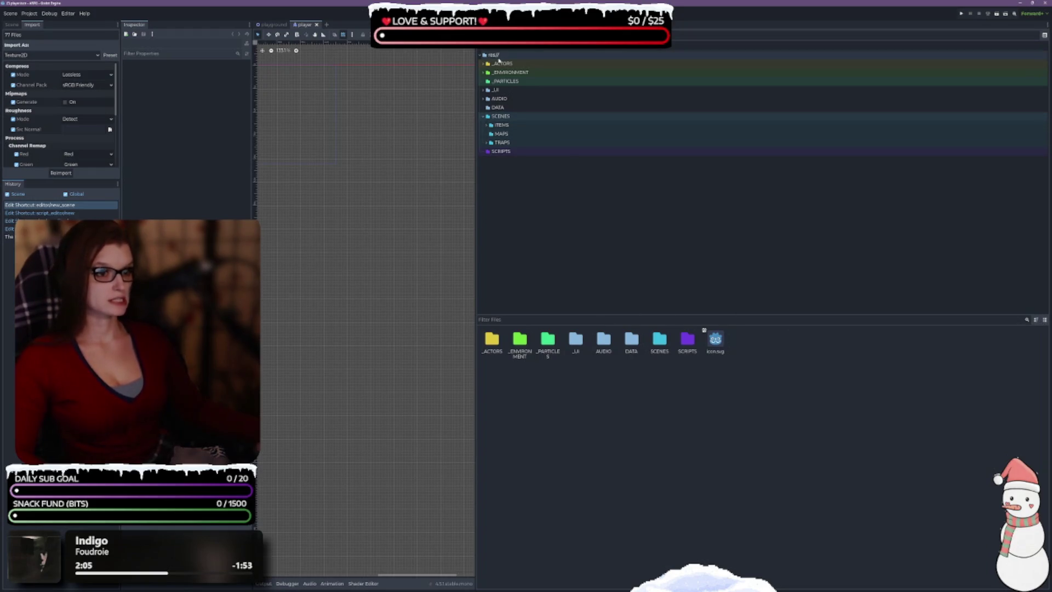
left_click(1045, 321)
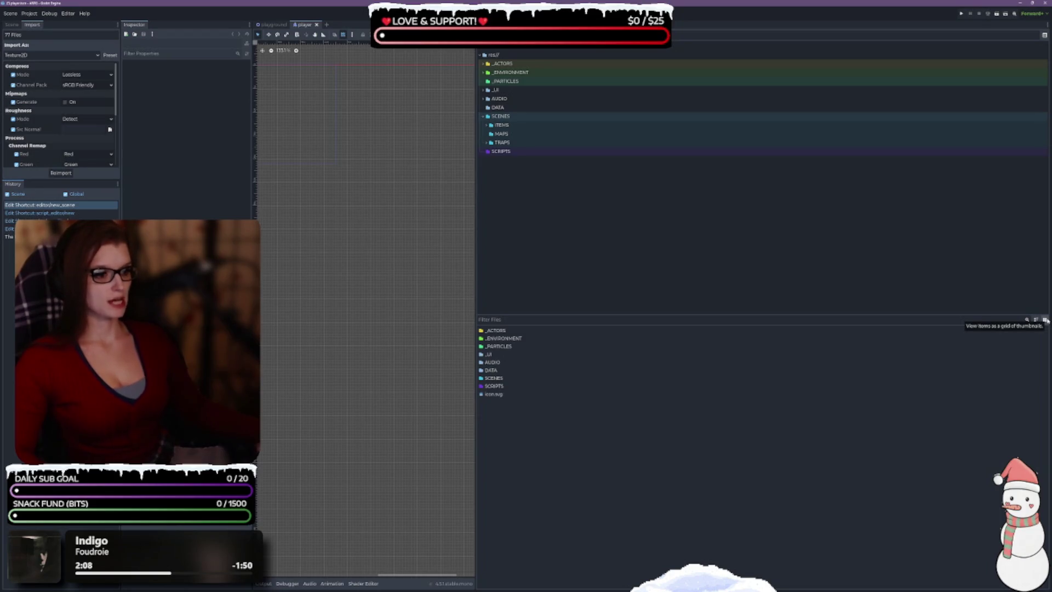
left_click(1046, 320)
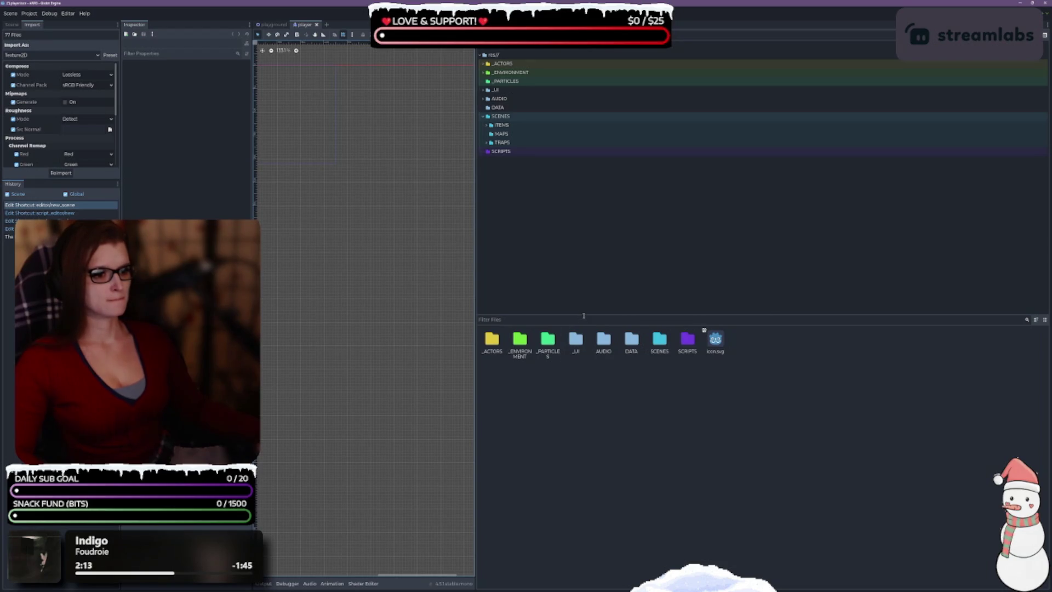
mouse_move(583, 314)
left_mouse_down()
mouse_move(583, 413)
mouse_move(584, 387)
left_mouse_up()
Browse into _ACTORS and back, switch to list view, and place the file pane beside the tree.
double_click(492, 411)
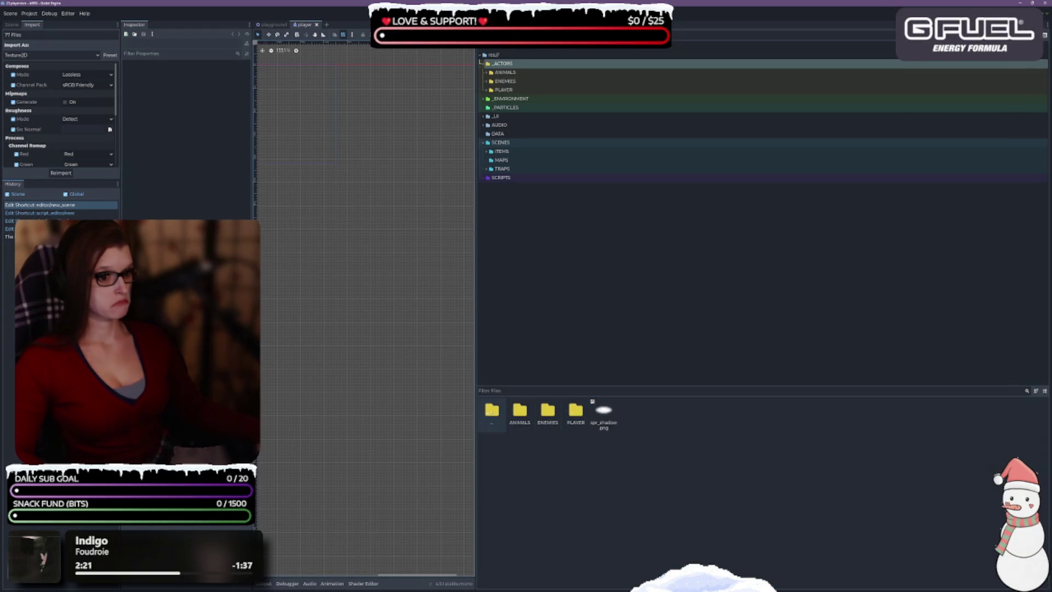
double_click(492, 411)
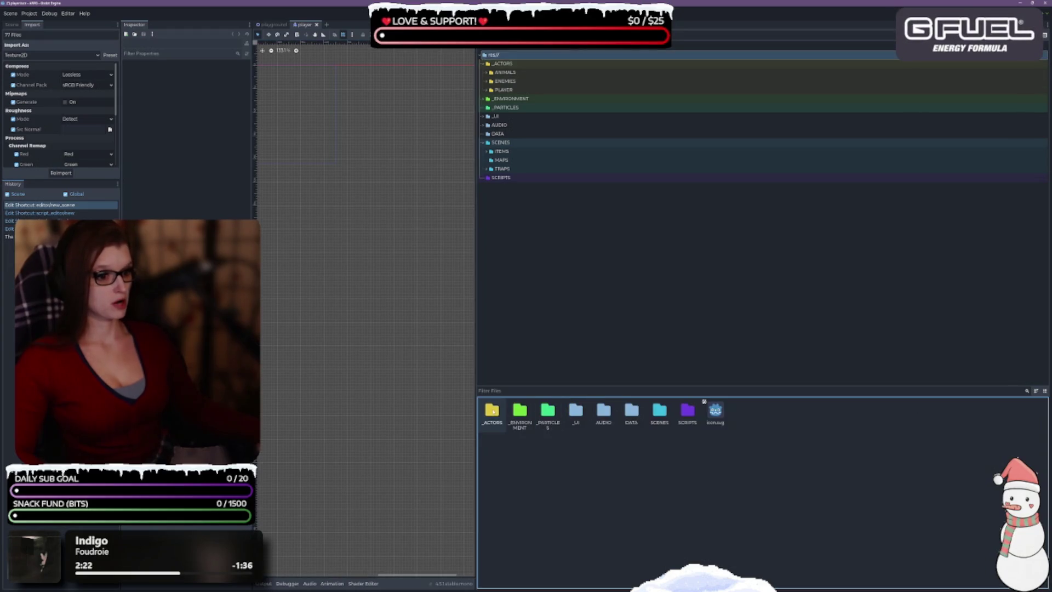
left_click(1044, 390)
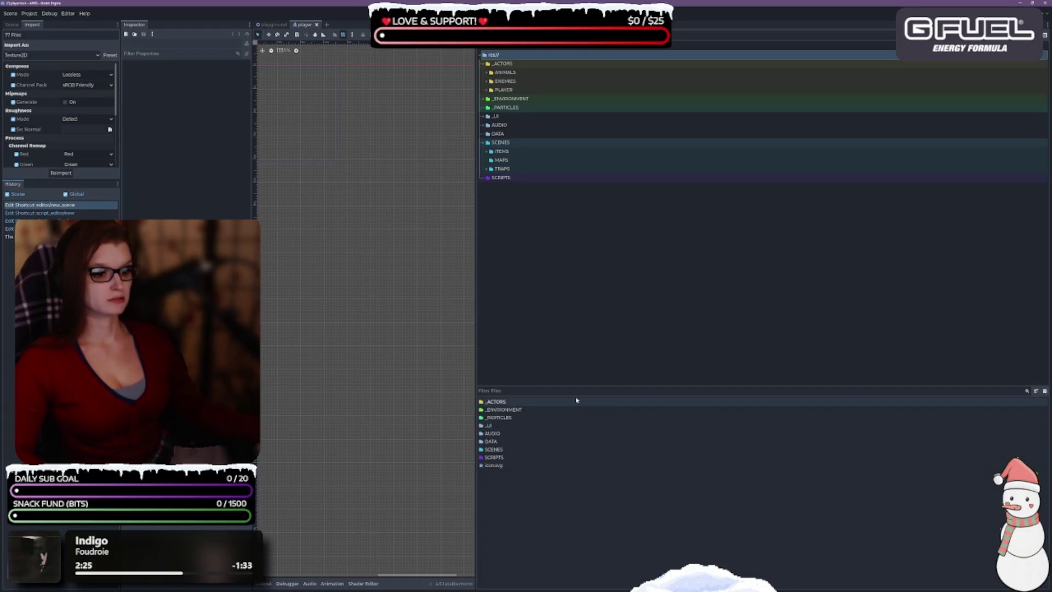
left_click(1045, 35)
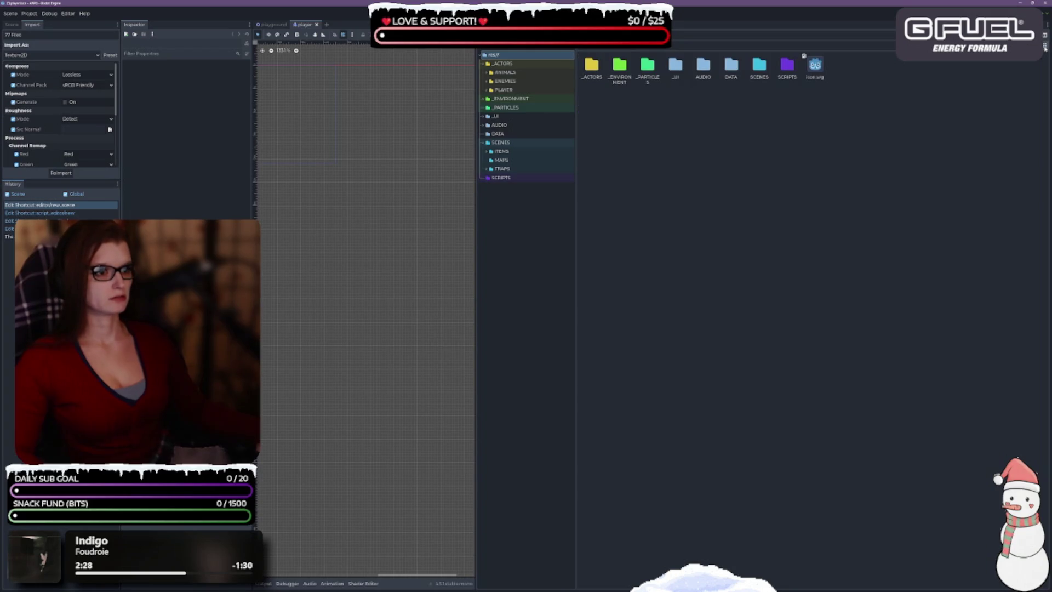
Cycle the FileSystem split and view modes, ending on a stacked layout with a thumbnail grid.
left_click(1044, 48)
left_click(1046, 35)
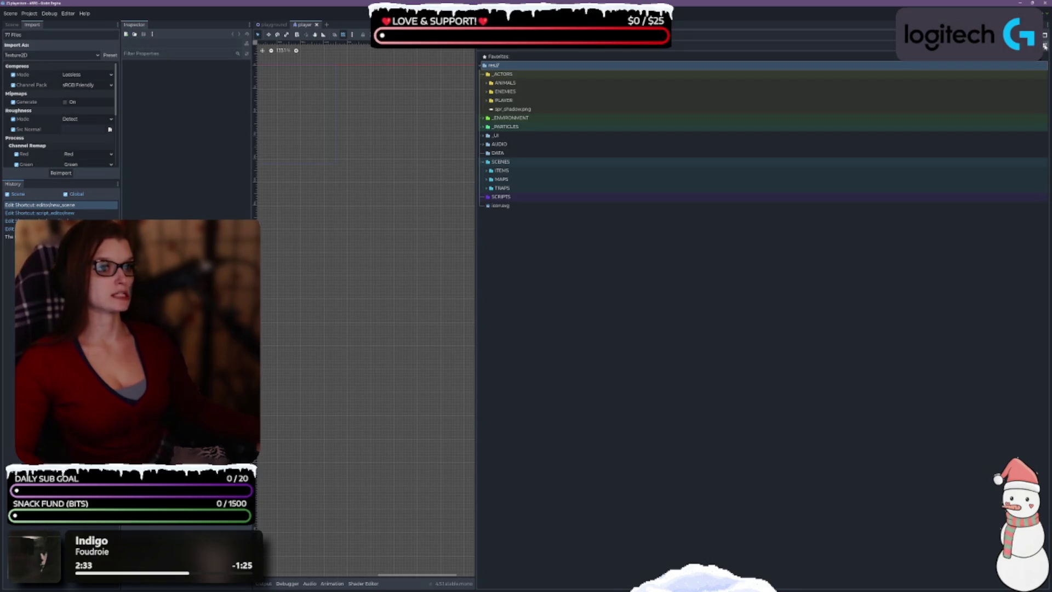
left_click(1045, 35)
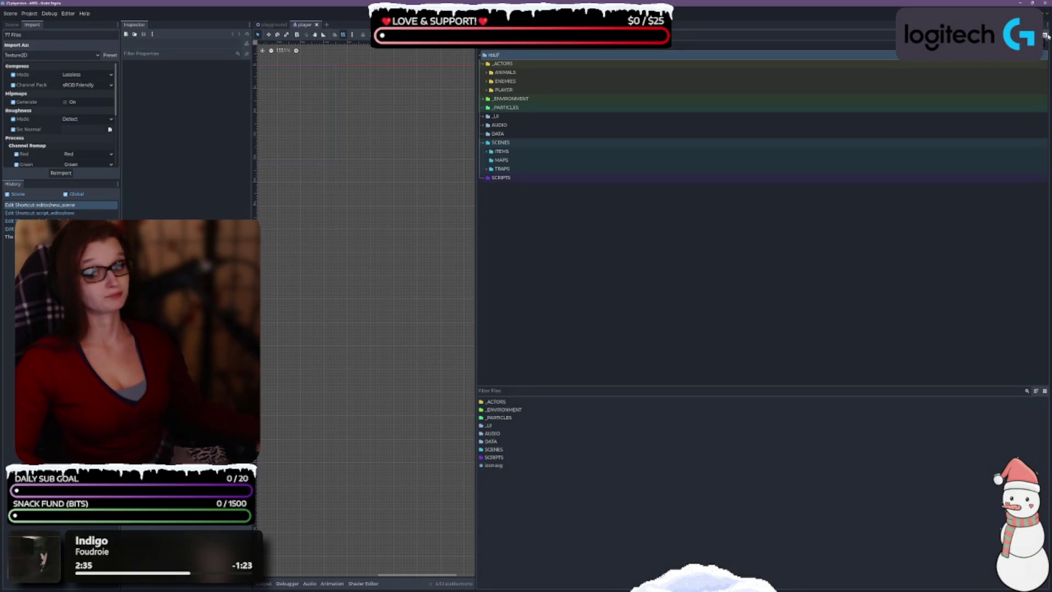
left_click(1046, 35)
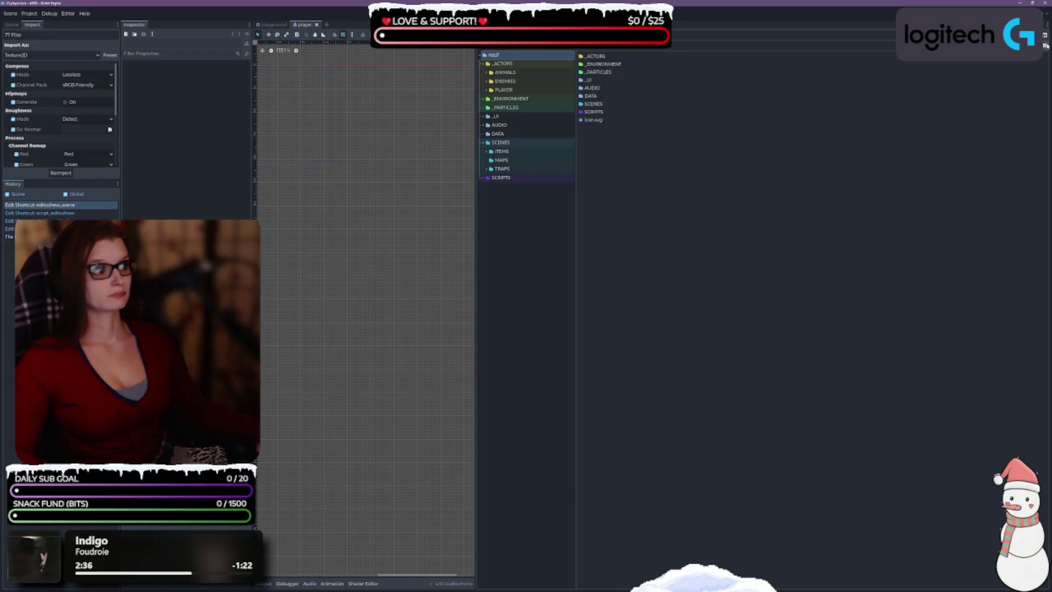
left_click(1046, 45)
left_click(1046, 45)
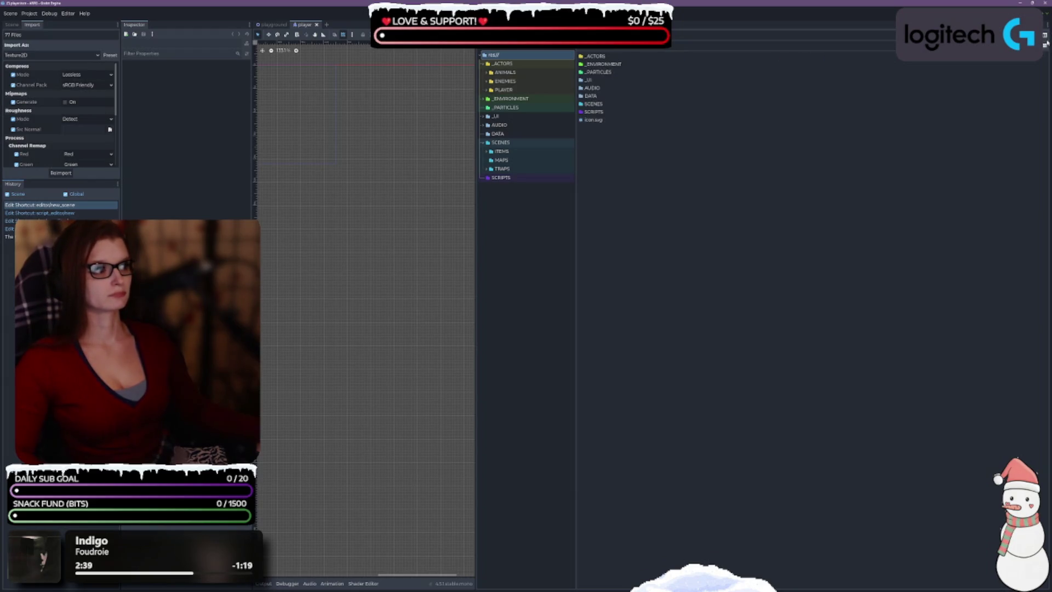
left_click(1045, 35)
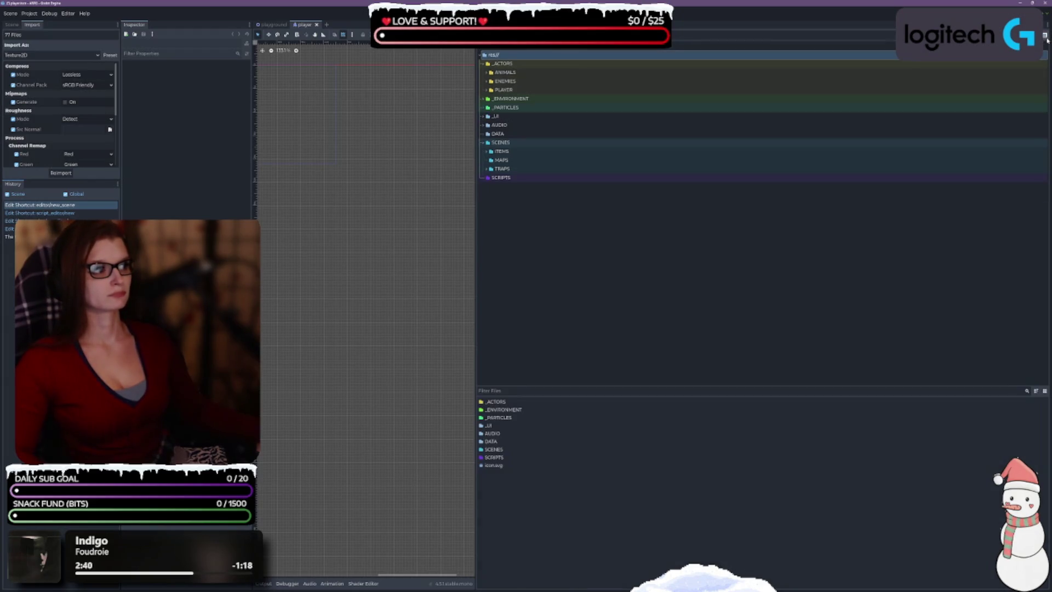
left_click(1044, 392)
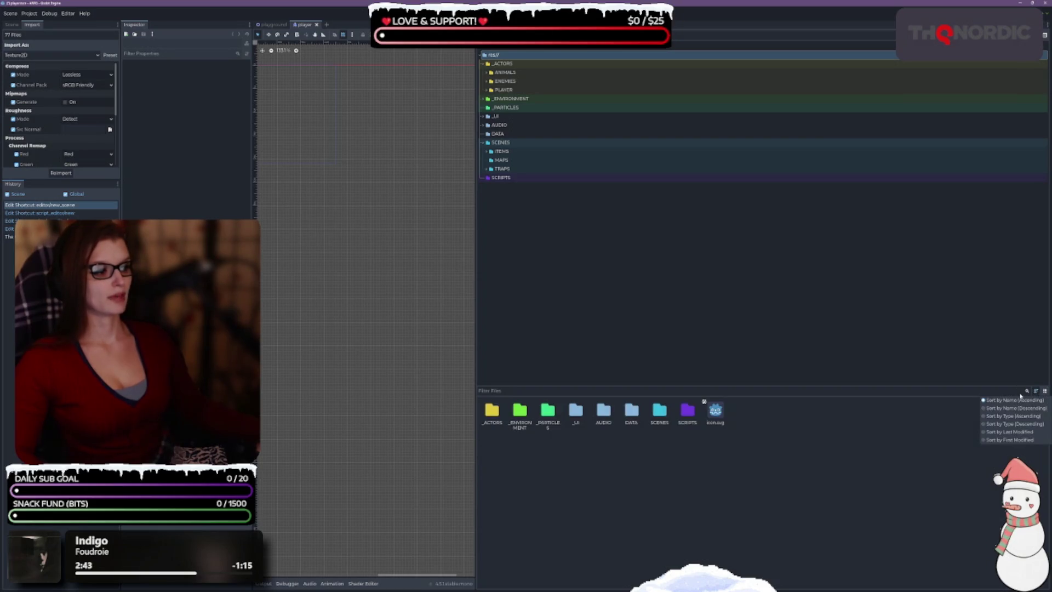
Drag the split divider down so the thumbnails form a thin strip under a tall folder tree.
left_click_drag(848, 386, 844, 527)
left_click(691, 360)
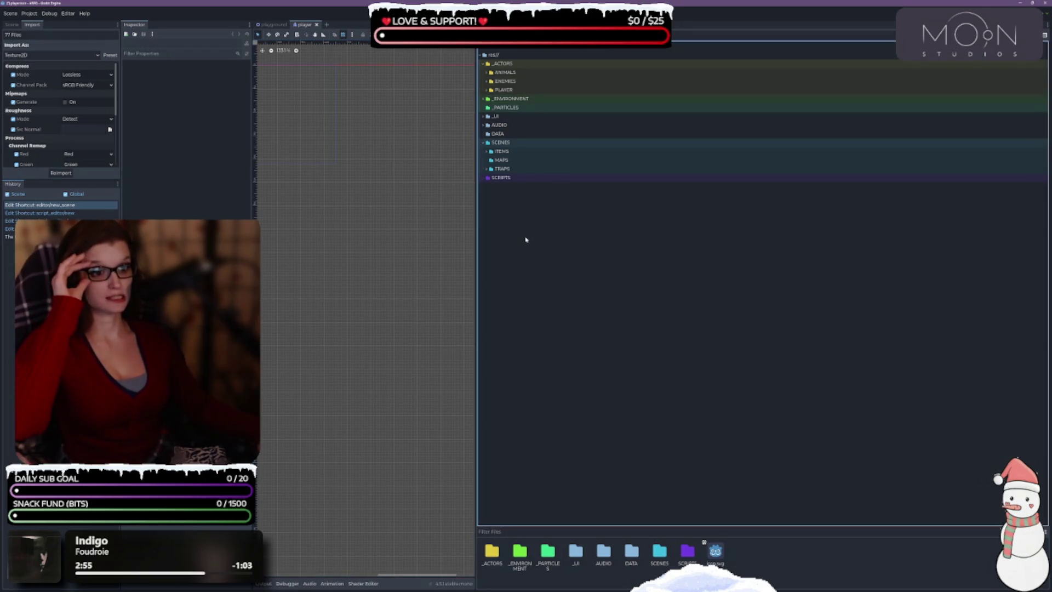
left_click(514, 143)
Reset the SCRIPTS, SCENES and _ENVIRONMENT folder colours to Default (Reset).
left_click(500, 178)
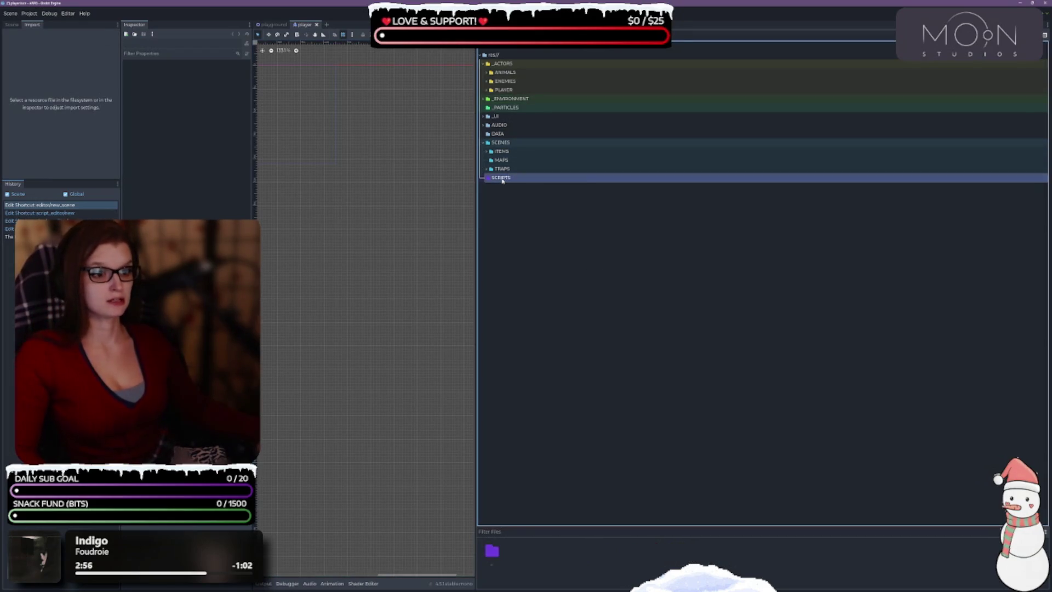
right_click(500, 178)
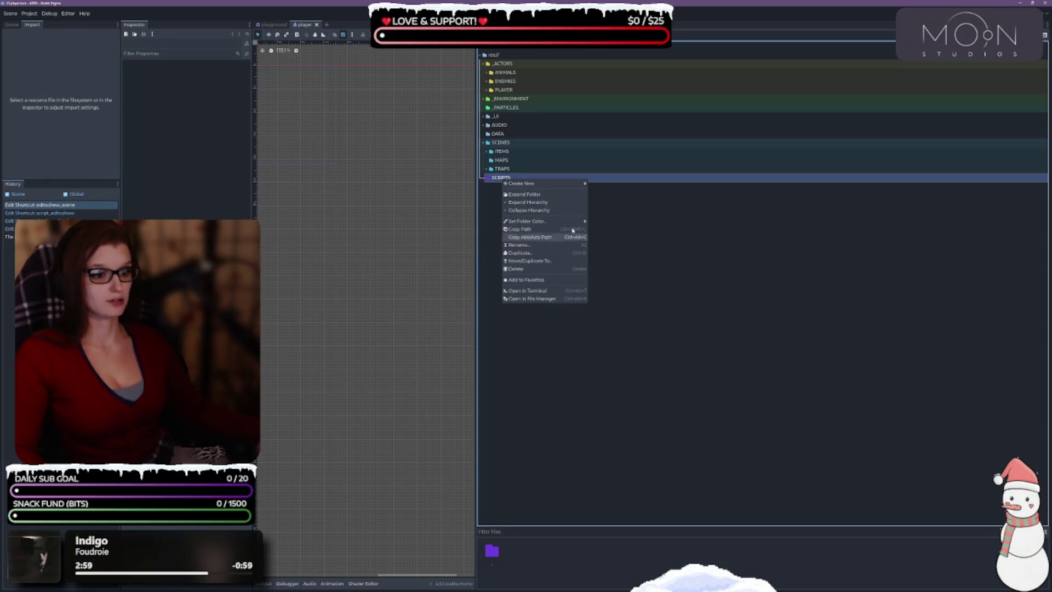
mouse_move(570, 221)
left_click(616, 222)
left_click(507, 143)
right_click(511, 144)
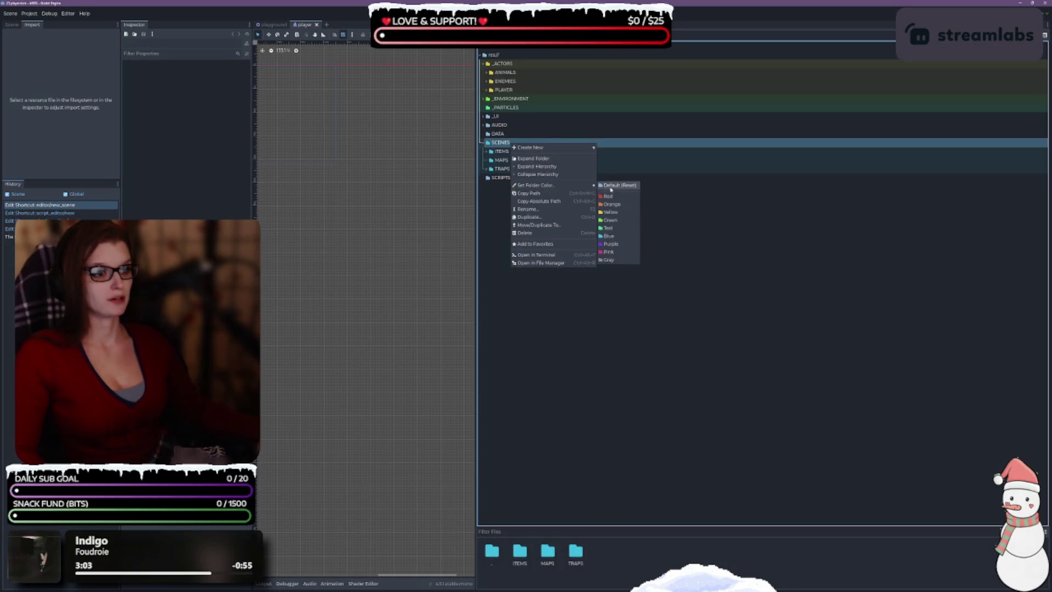
left_click(617, 185)
left_click(508, 99)
right_click(504, 100)
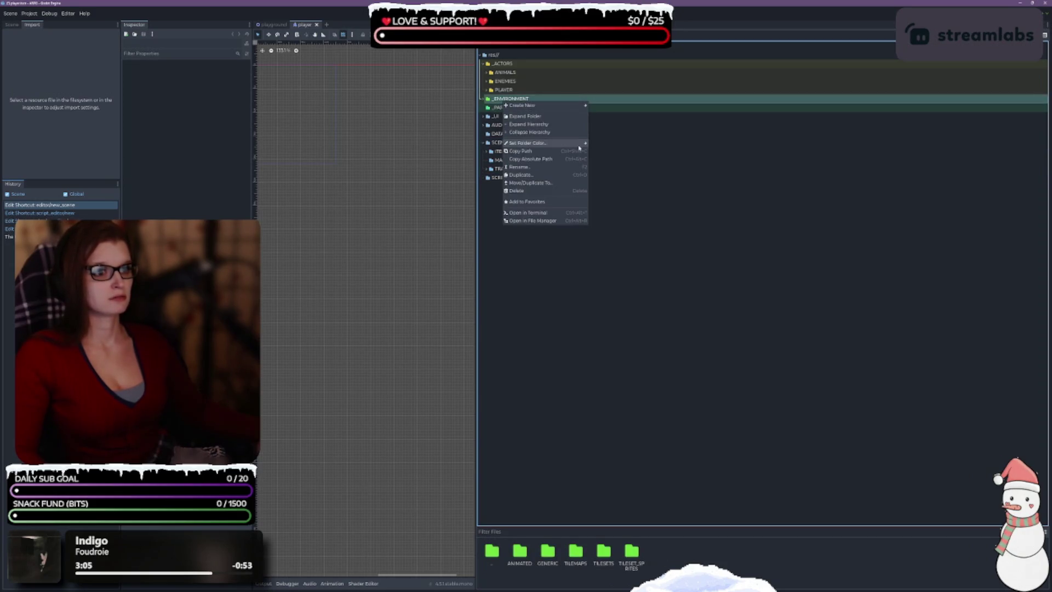
mouse_move(570, 143)
left_click(611, 144)
Reset _ACTORS and _PARTICLES to the default folder colour and save with Ctrl+S.
left_click(521, 66)
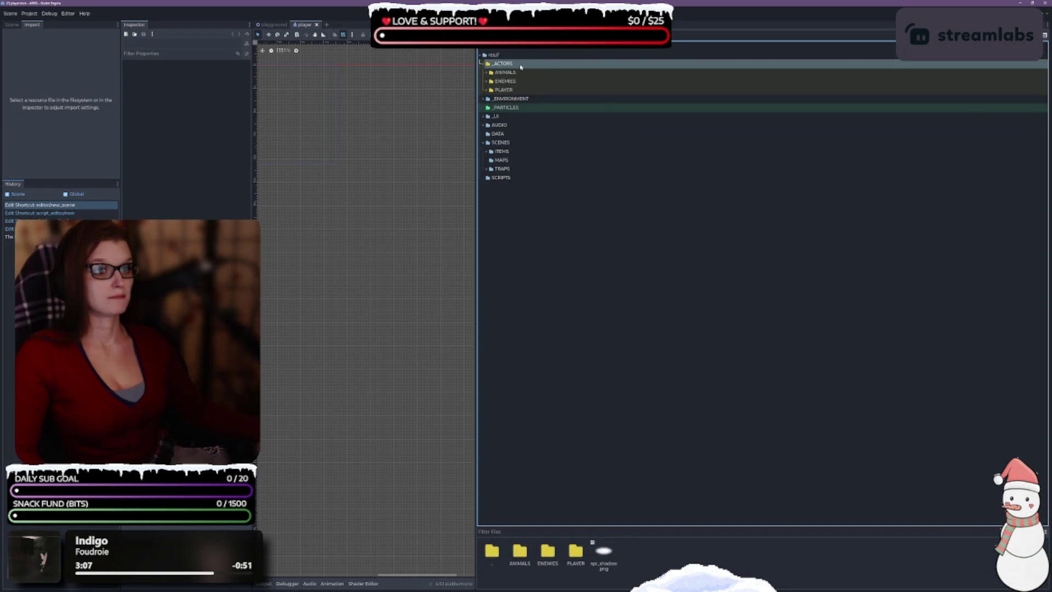
right_click(521, 66)
mouse_move(580, 107)
left_click(621, 109)
left_click(503, 107)
right_click(510, 109)
mouse_move(574, 149)
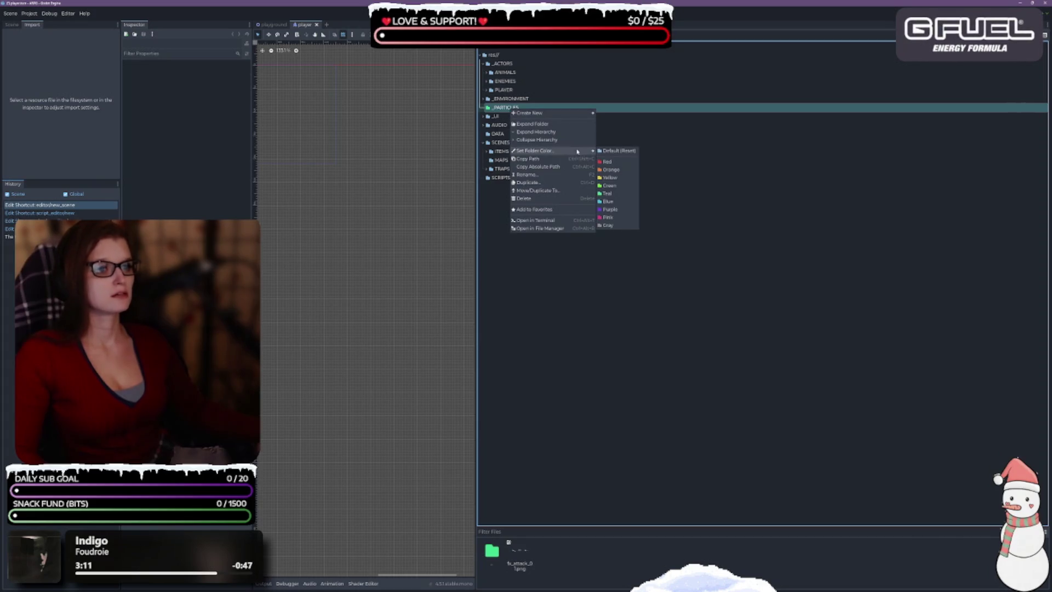
left_click(611, 151)
key("ctrl+s")
Switch the file pane to list view and turn off split mode for one combined tree.
left_click(1045, 531)
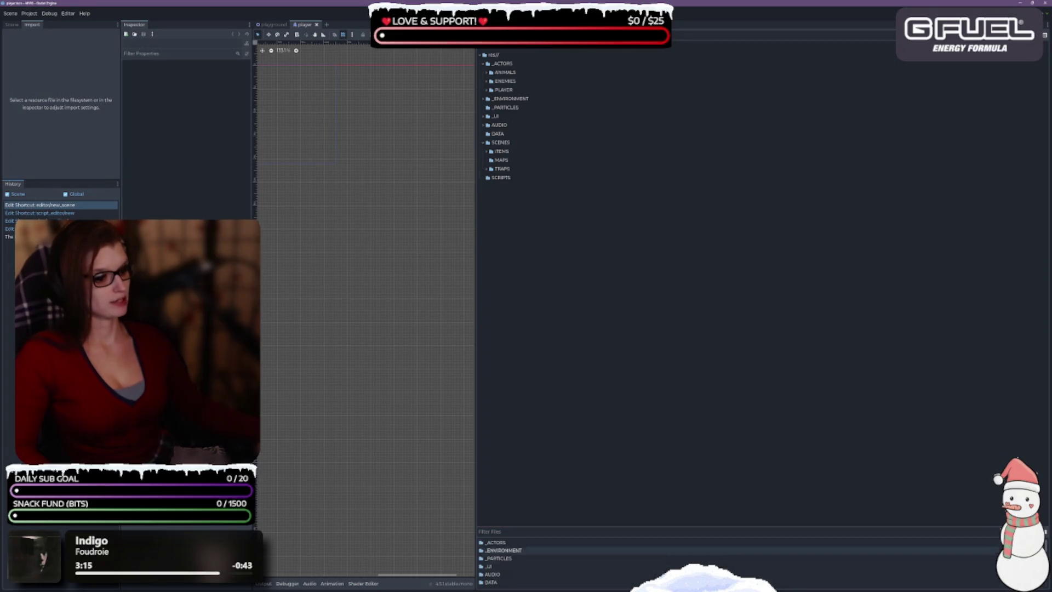
left_click(1045, 532)
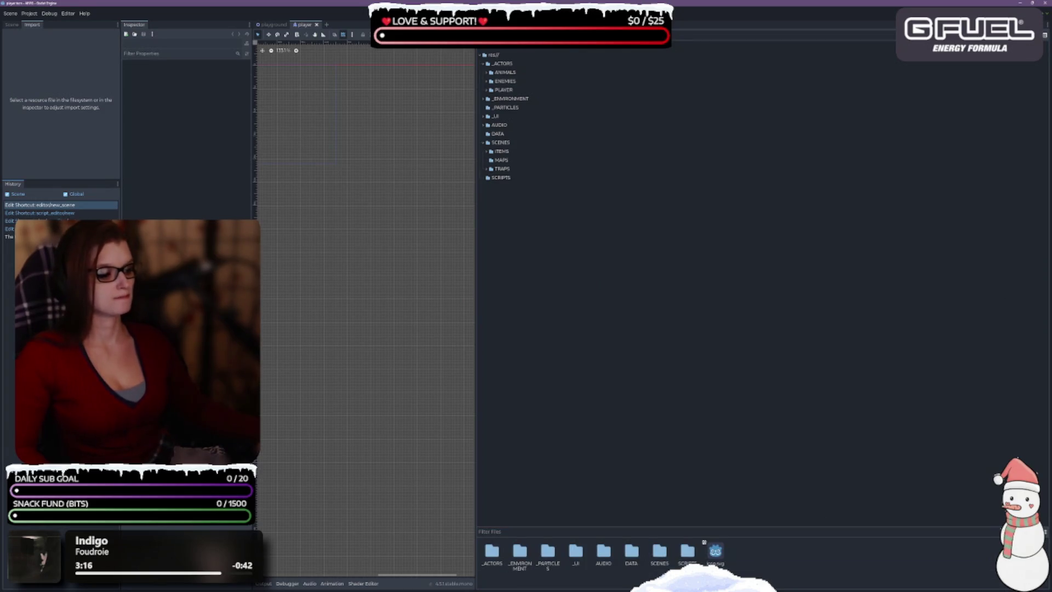
left_click(1045, 531)
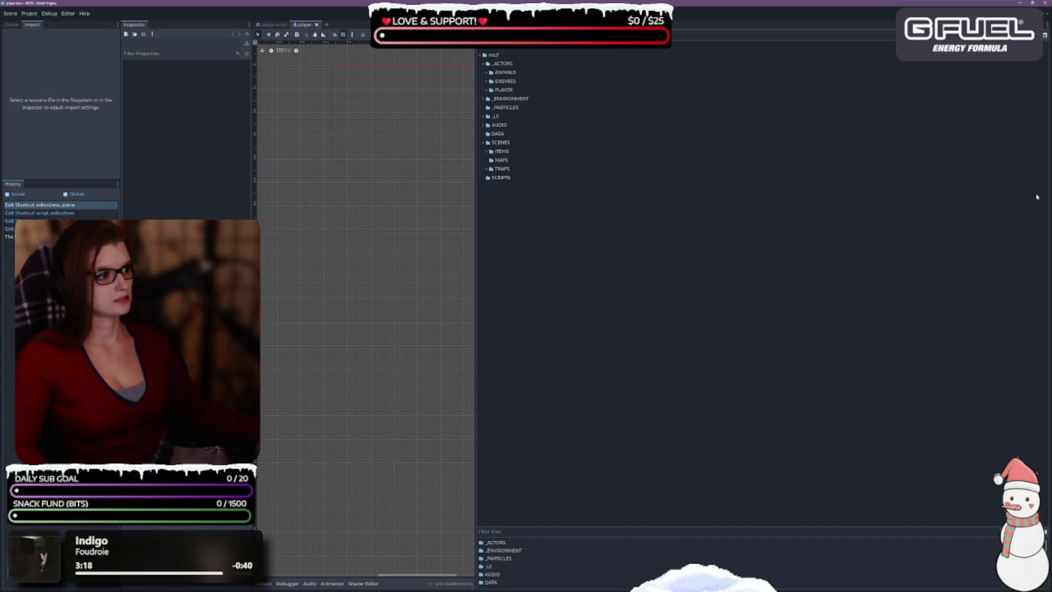
left_click(1045, 35)
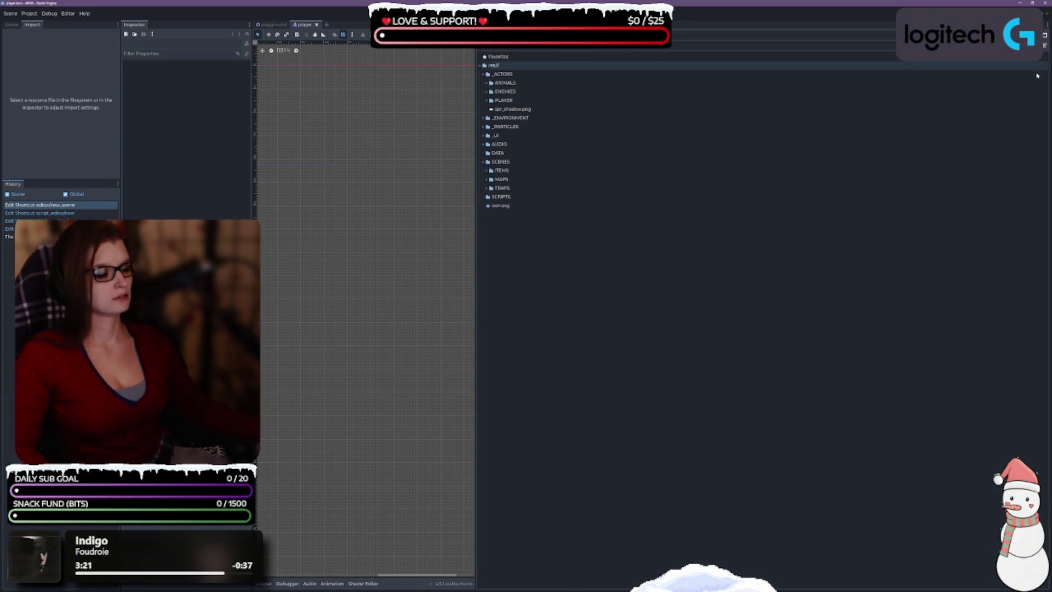
Collapse _ACTORS, keep SCENES expanded, and bring up the SCENES folder's context menu.
left_click(631, 297)
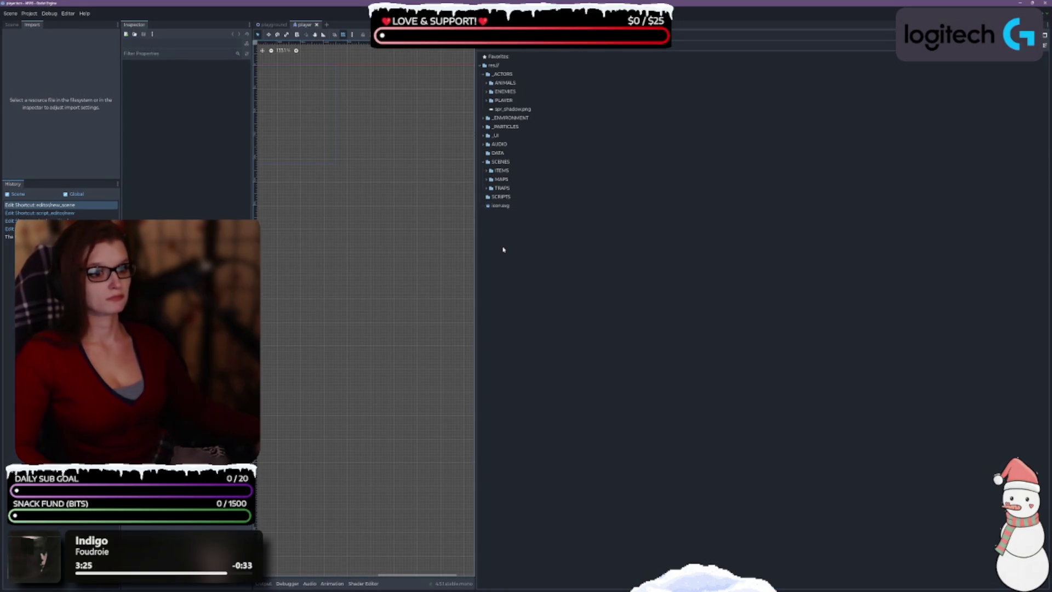
left_click(485, 74)
left_click(485, 74)
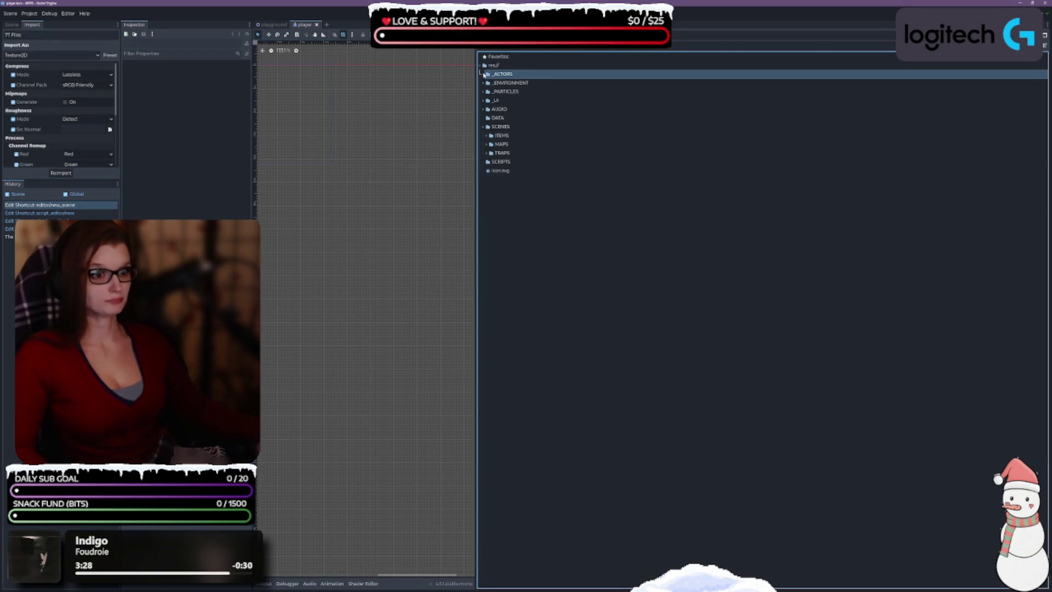
left_click(484, 128)
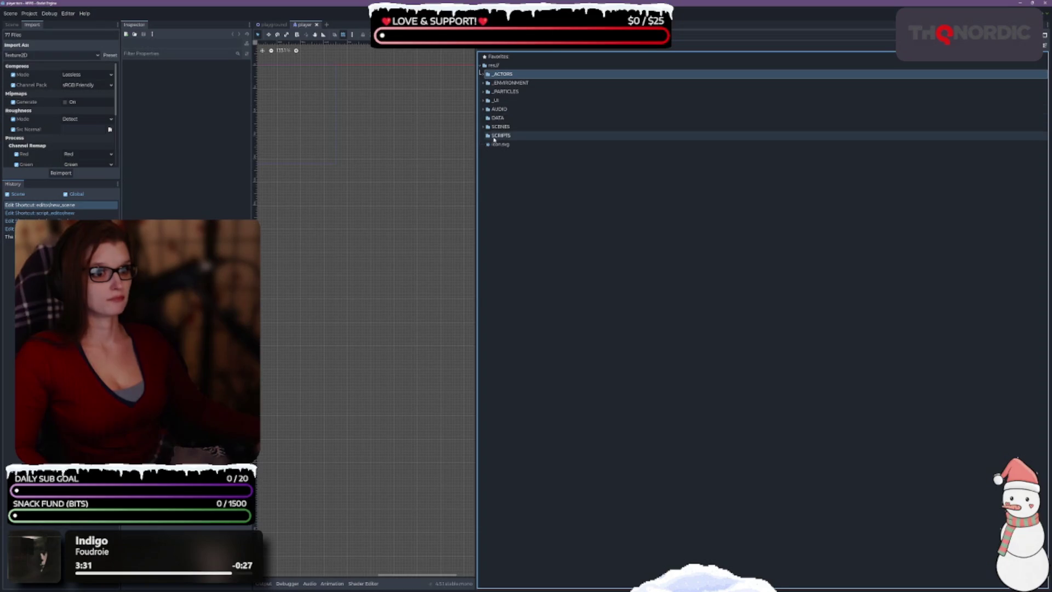
left_click(484, 127)
right_click(509, 128)
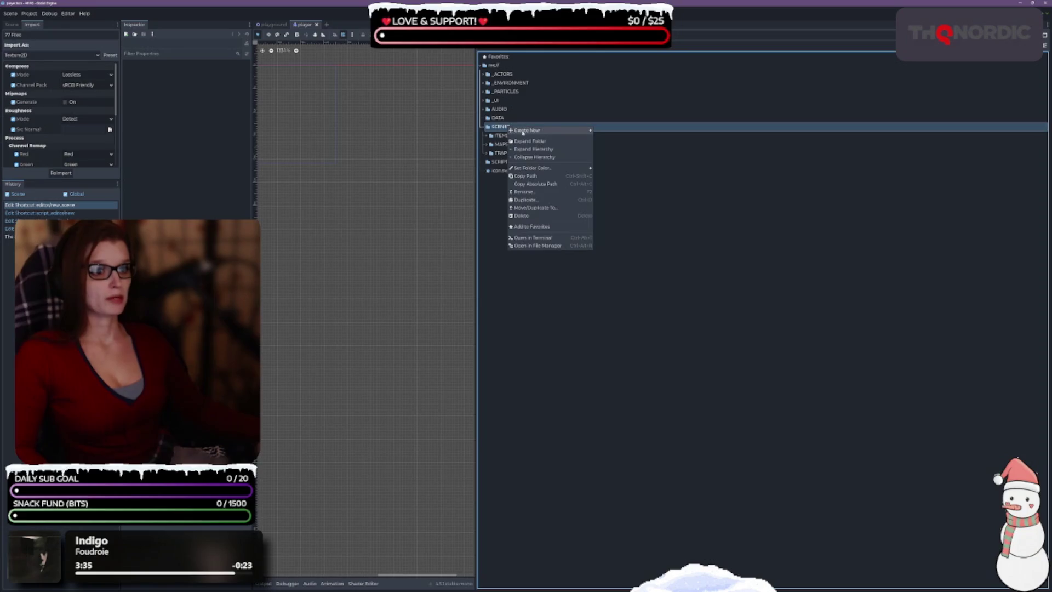
Create a new folder named PLAYER inside SCENES via Create New > Folder.
mouse_move(542, 130)
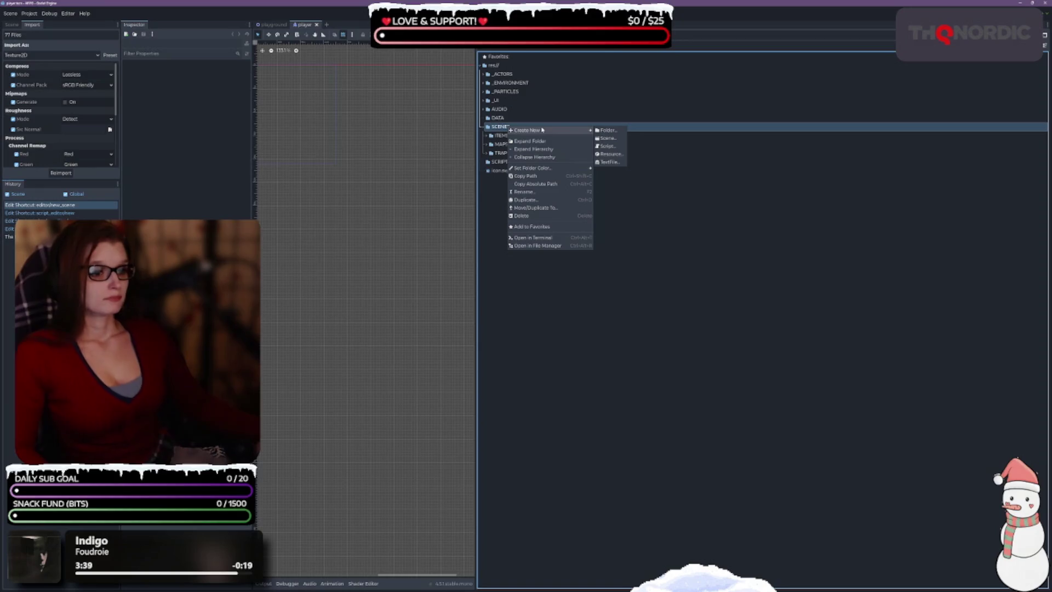
left_click(607, 130)
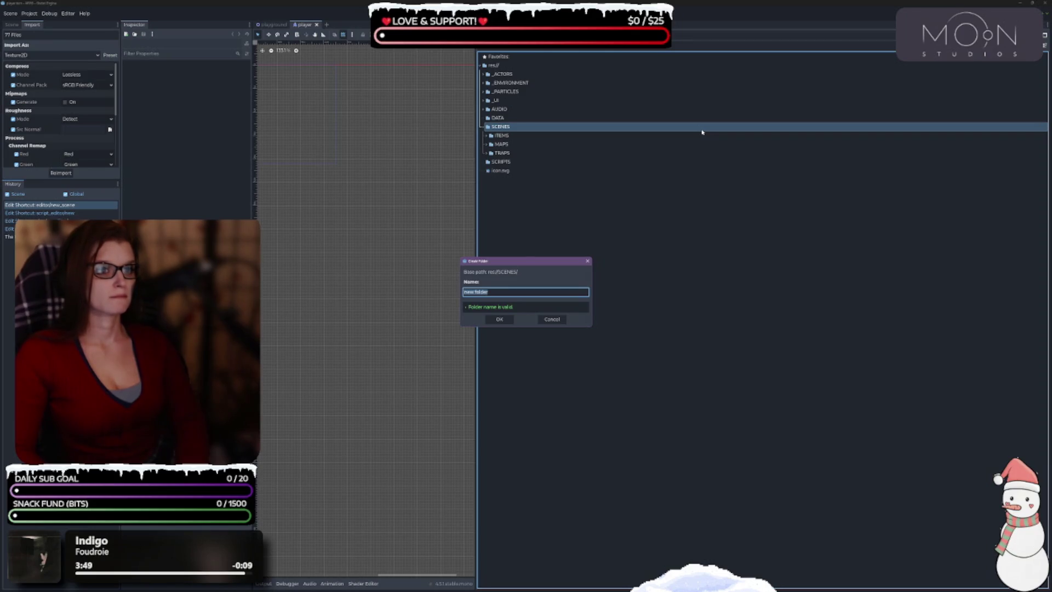
type("ER")
key("Return")
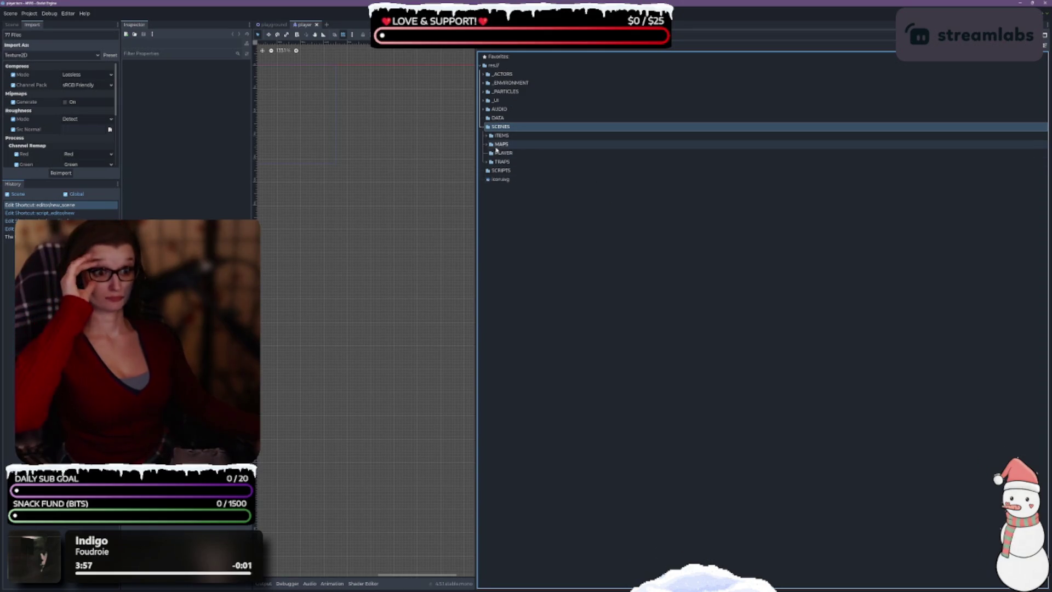
left_click(525, 153)
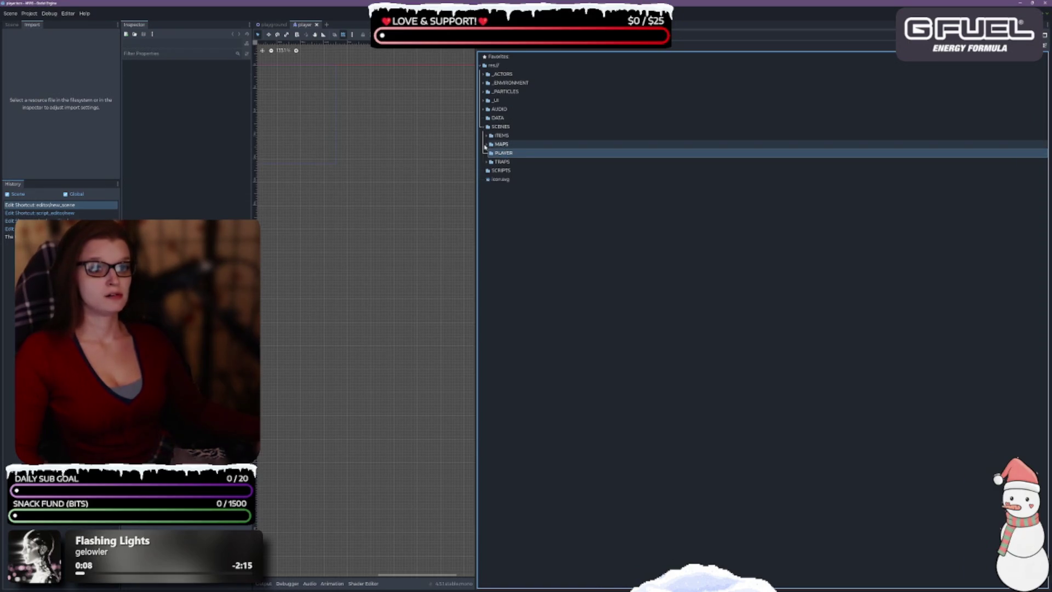
Move playground.tscn into MAPS, rename MAPS to WORLD with F2, and expand it.
left_click(486, 145)
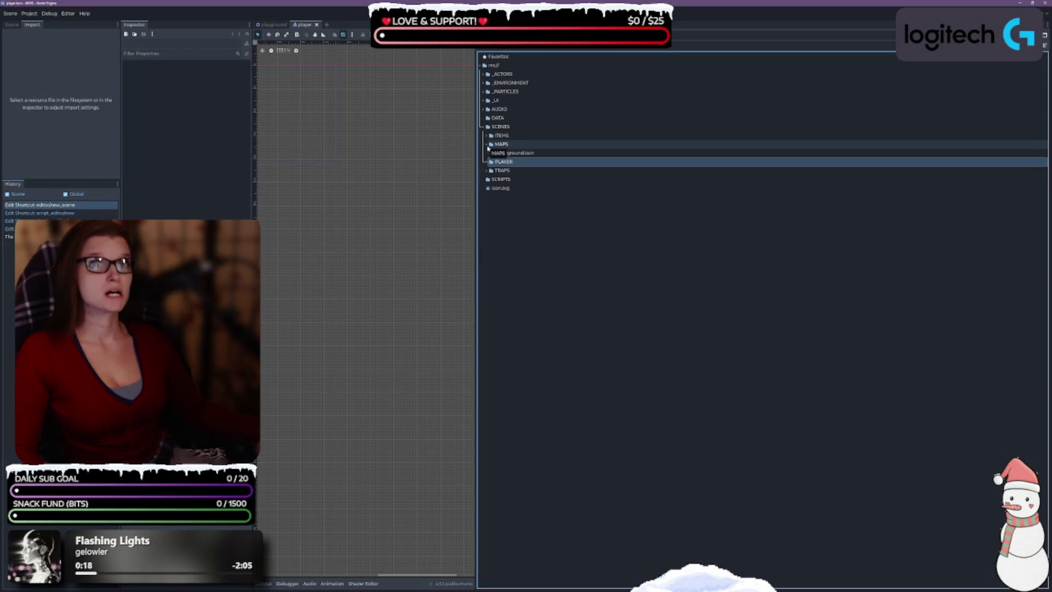
left_click_drag(488, 148, 488, 147)
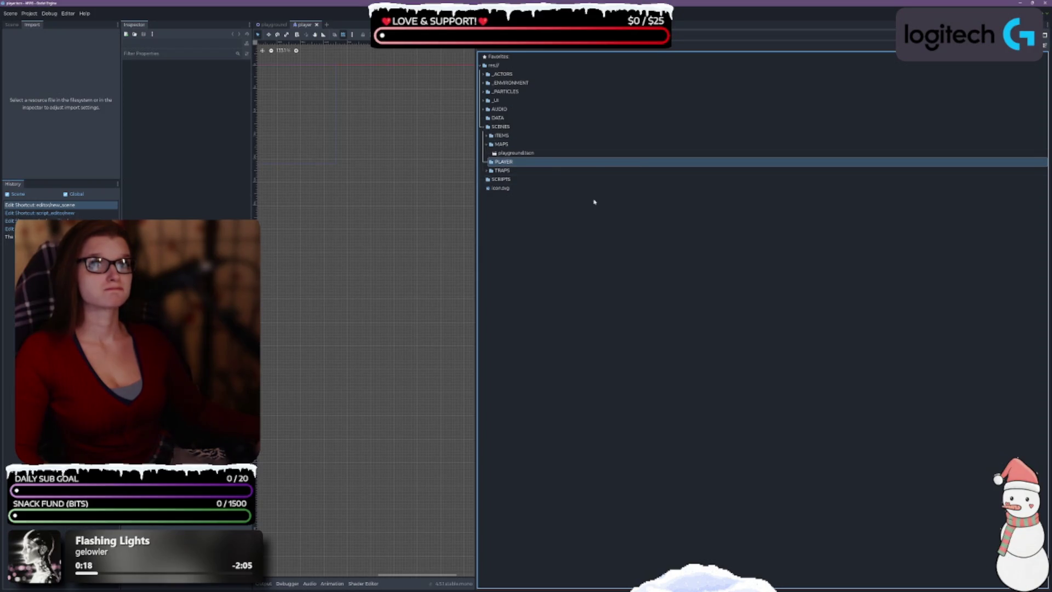
left_click(509, 146)
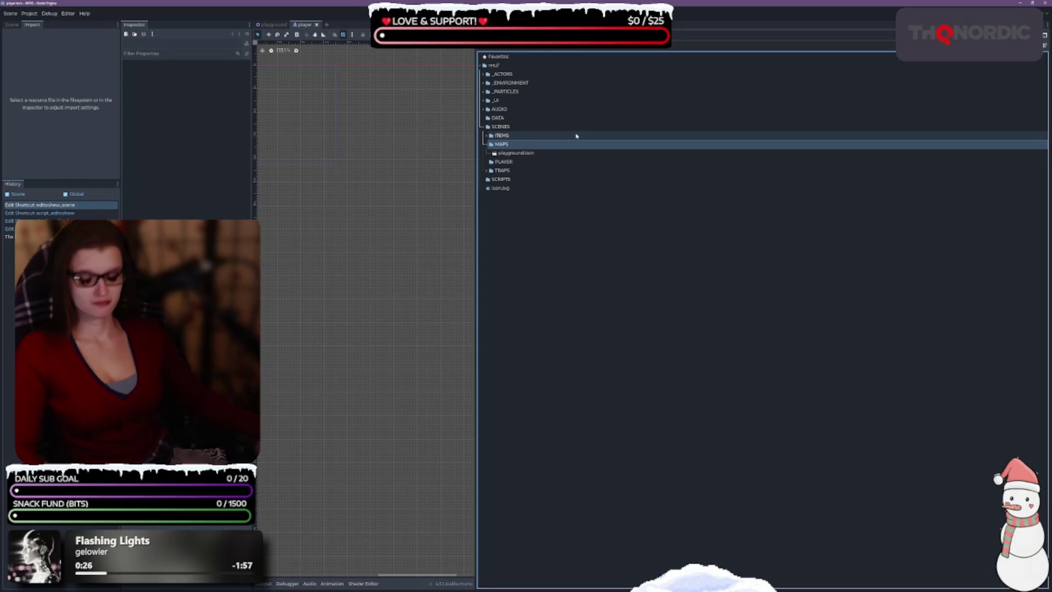
key("F2")
type("WORL")
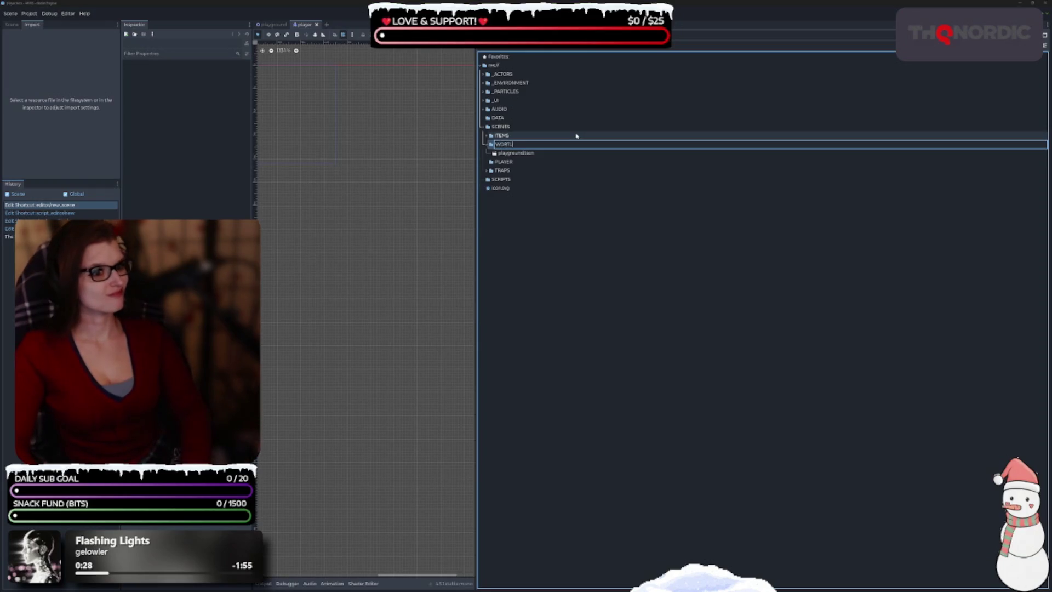
type("D")
key("Return")
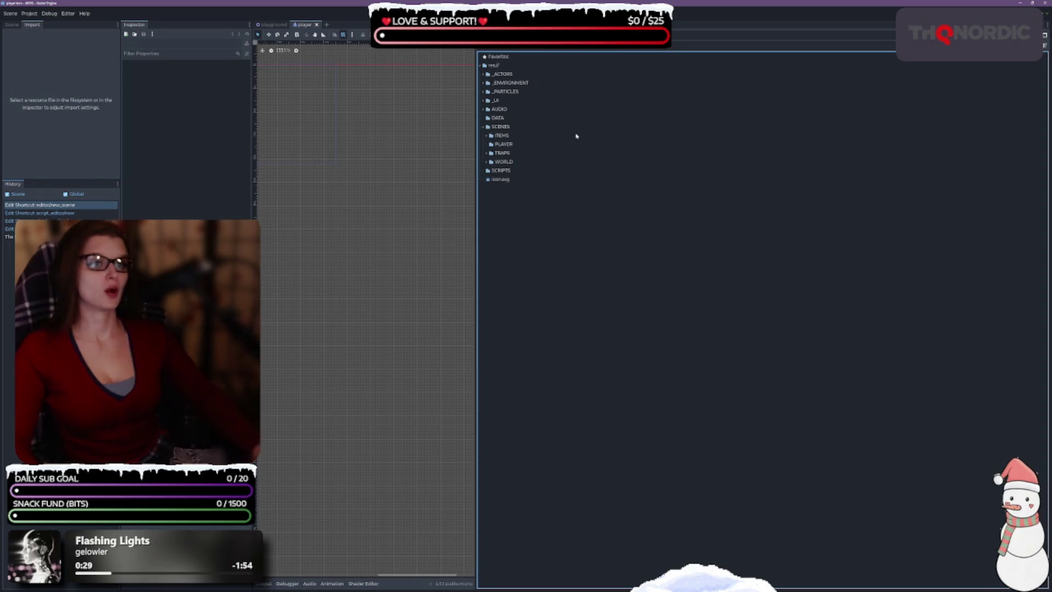
double_click(497, 161)
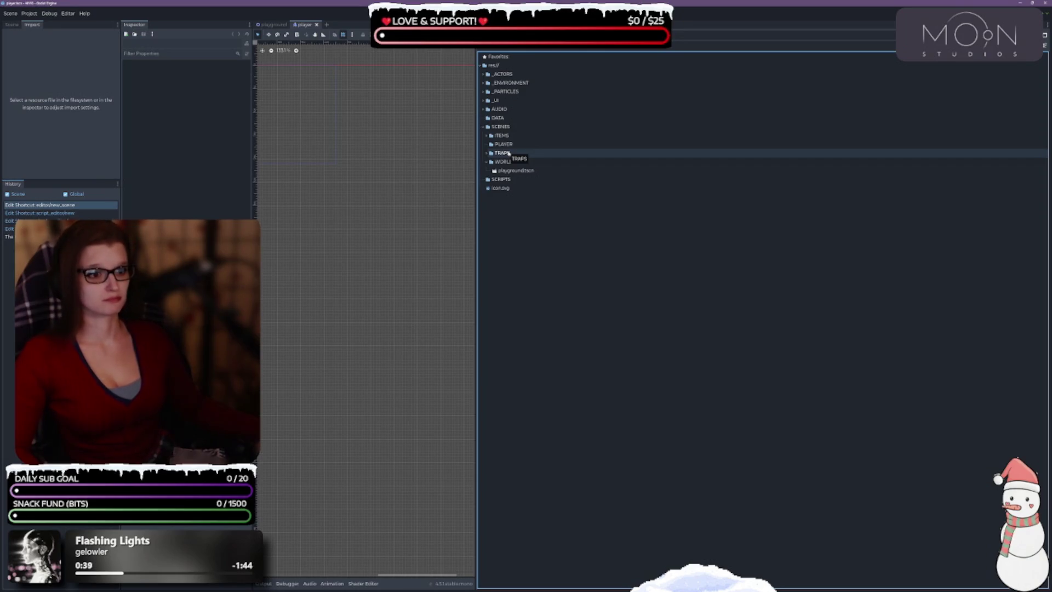
Create PLAYER and ENEMIES subfolders inside the SCRIPTS folder.
left_click(501, 179)
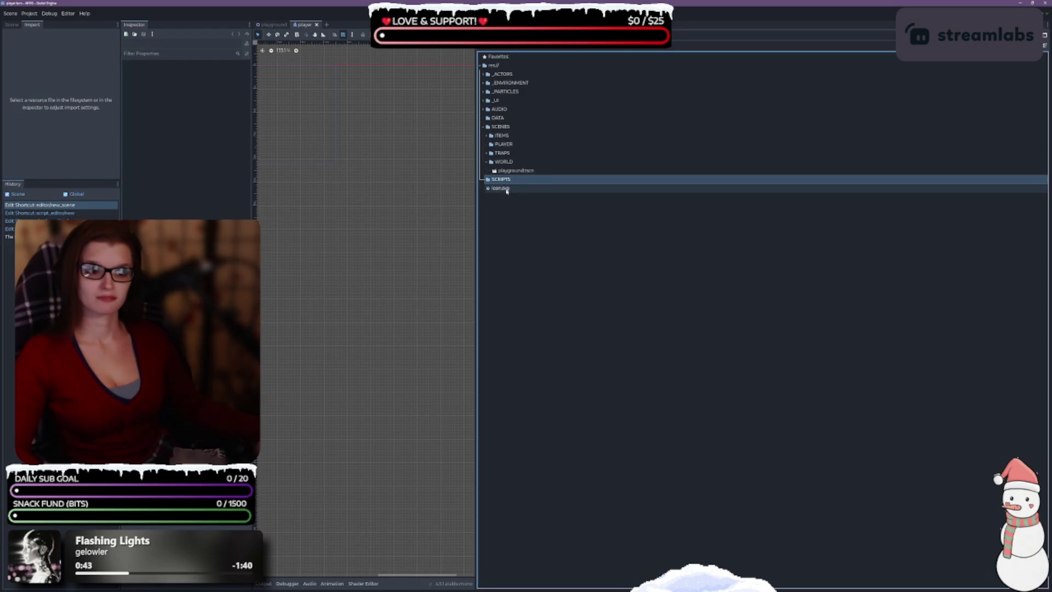
right_click(507, 184)
mouse_move(576, 186)
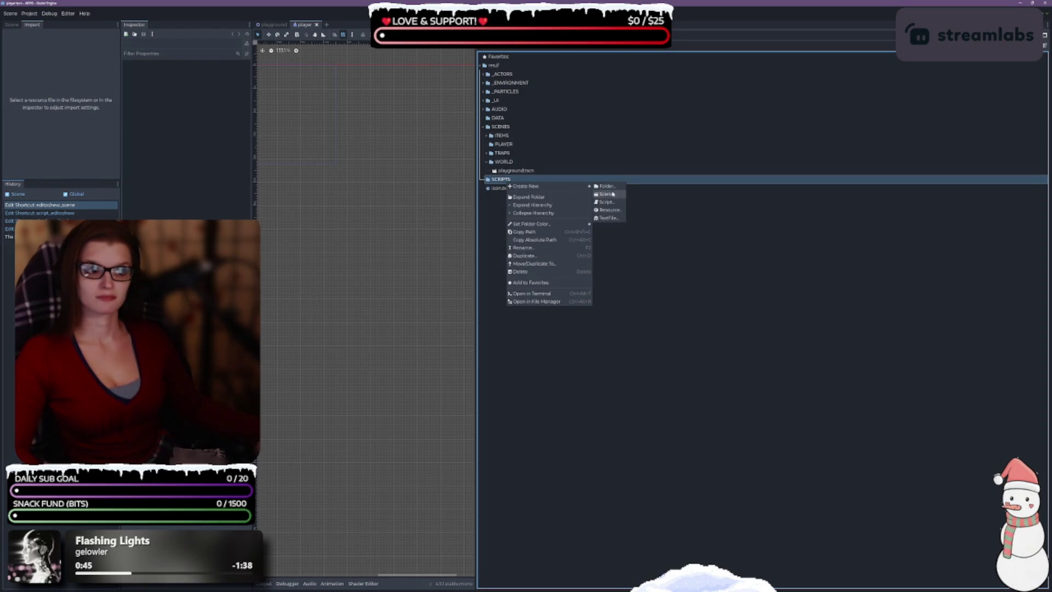
left_click(615, 188)
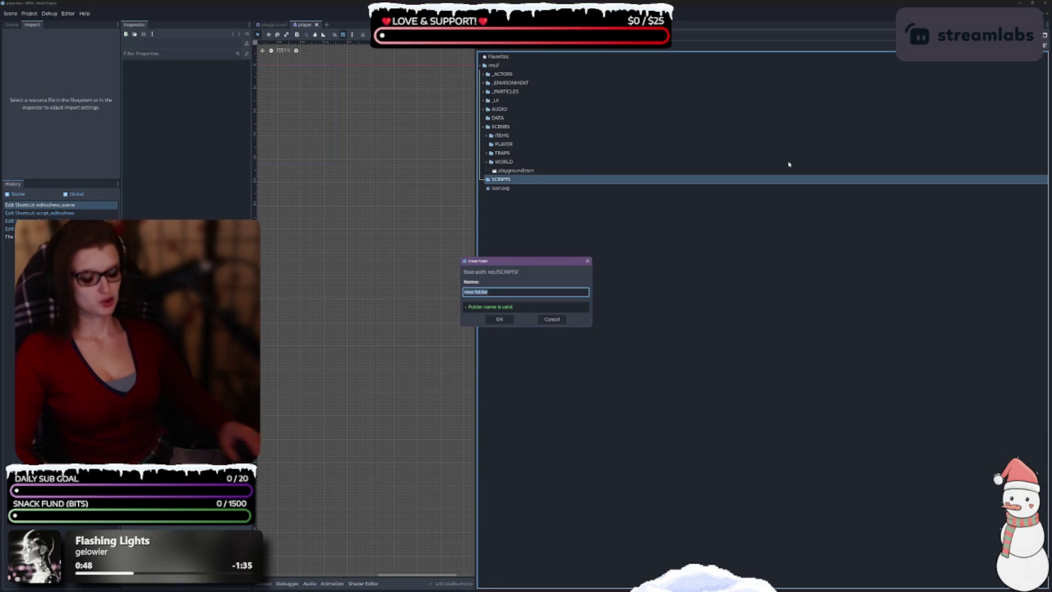
type("F")
type("ER")
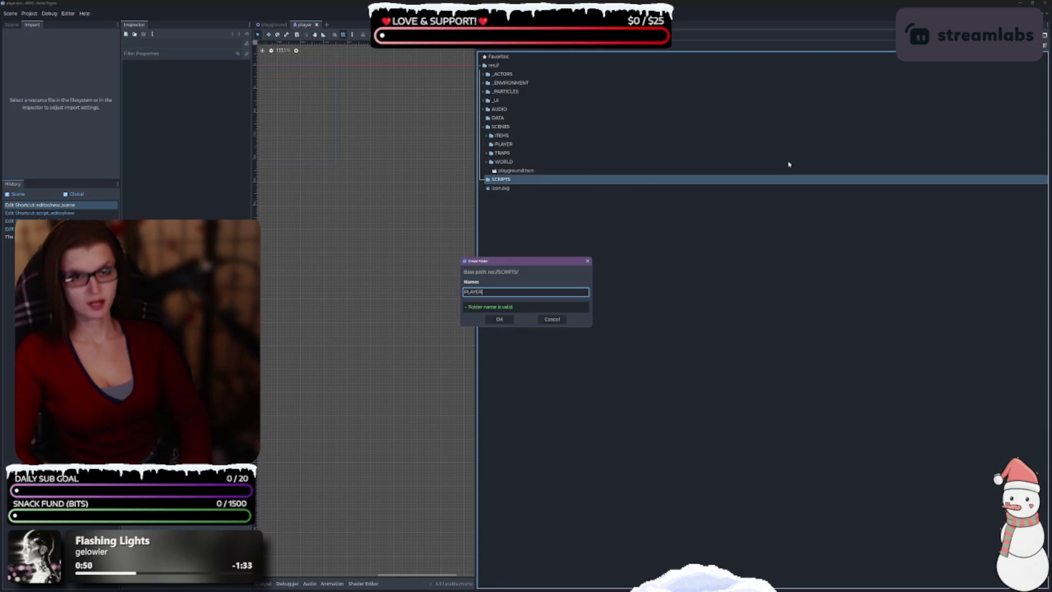
key("Return")
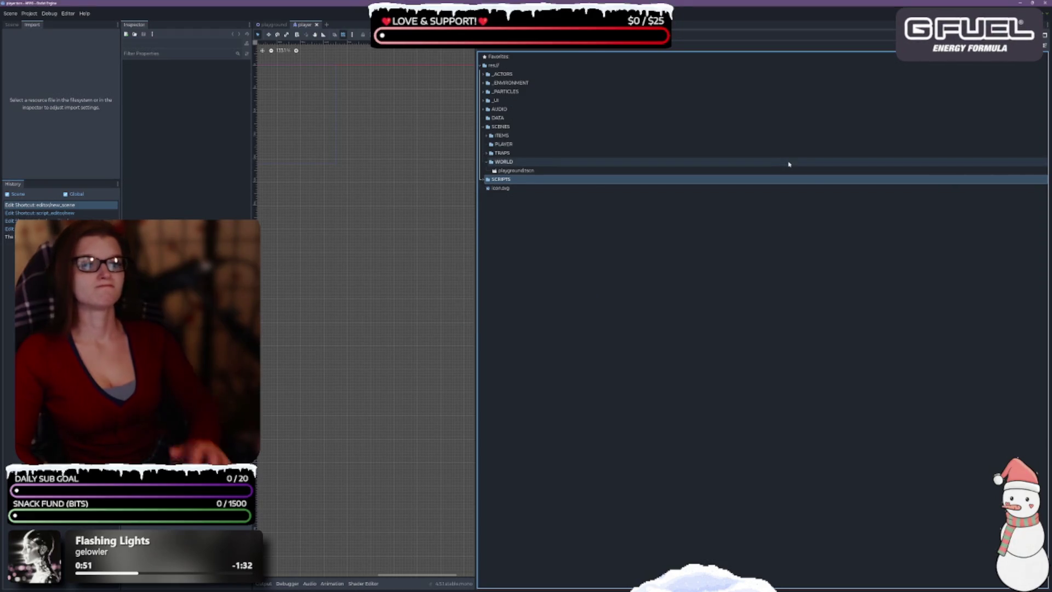
left_click(484, 182)
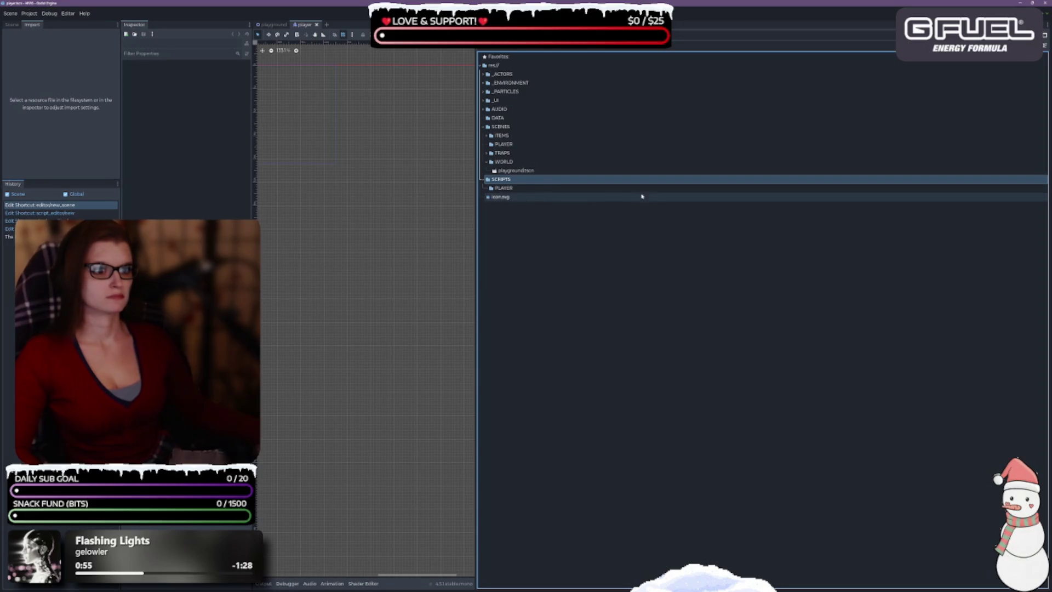
right_click(510, 181)
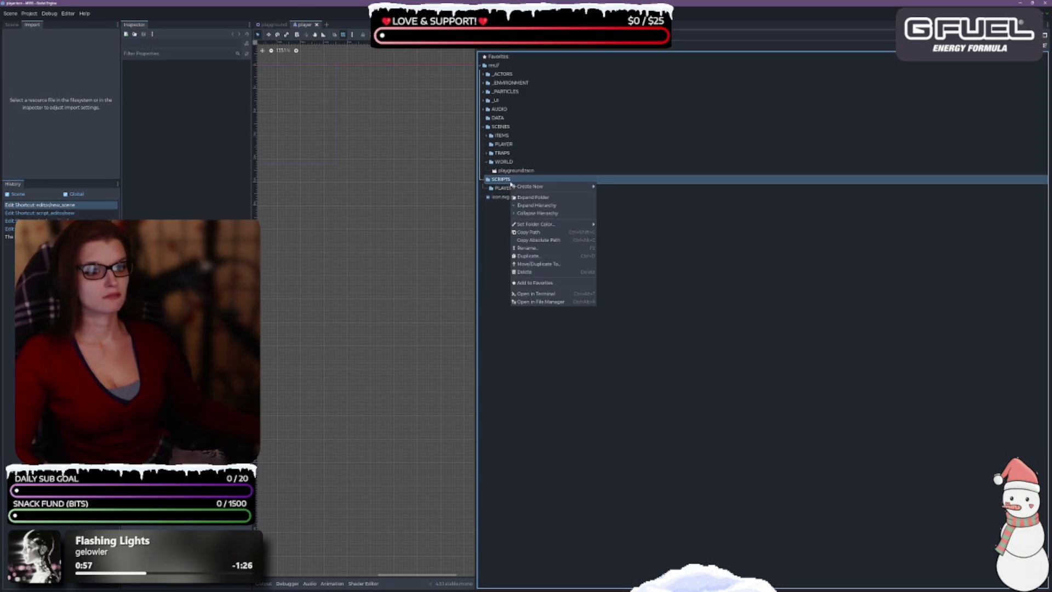
mouse_move(548, 187)
left_click(619, 189)
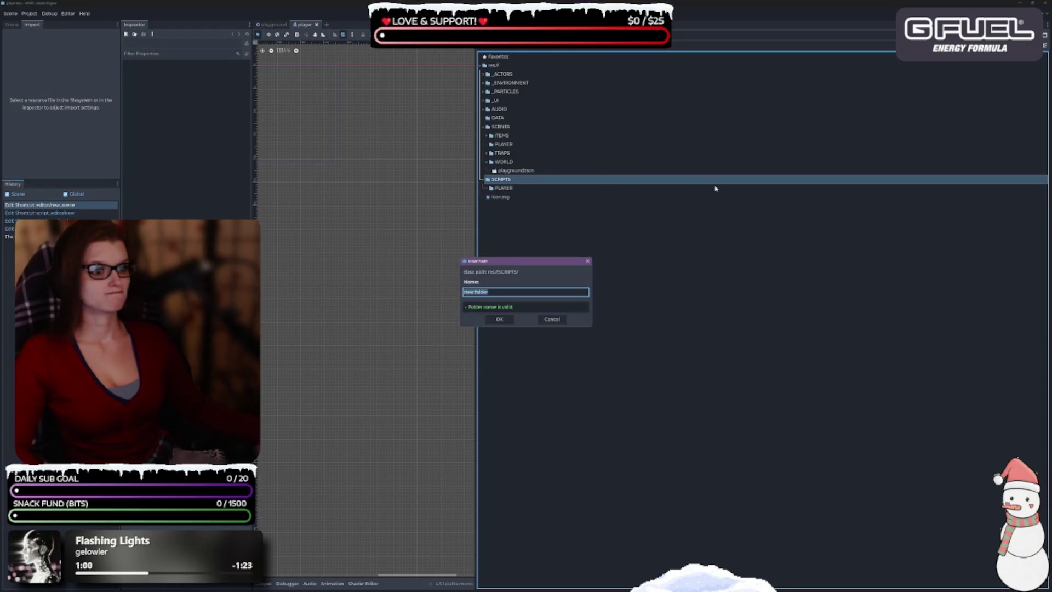
type("ENEMIES")
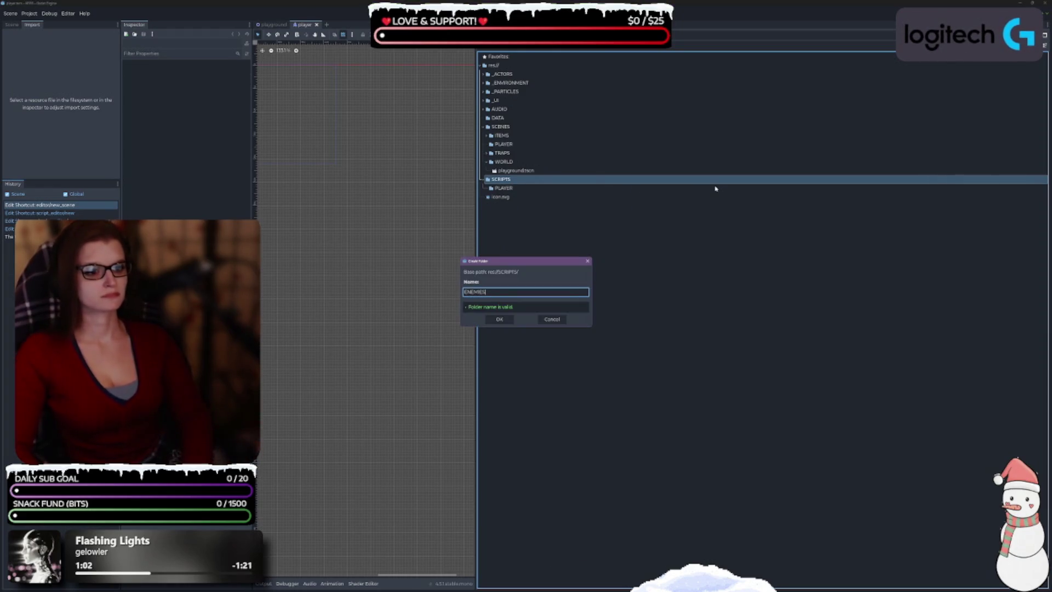
key("Return")
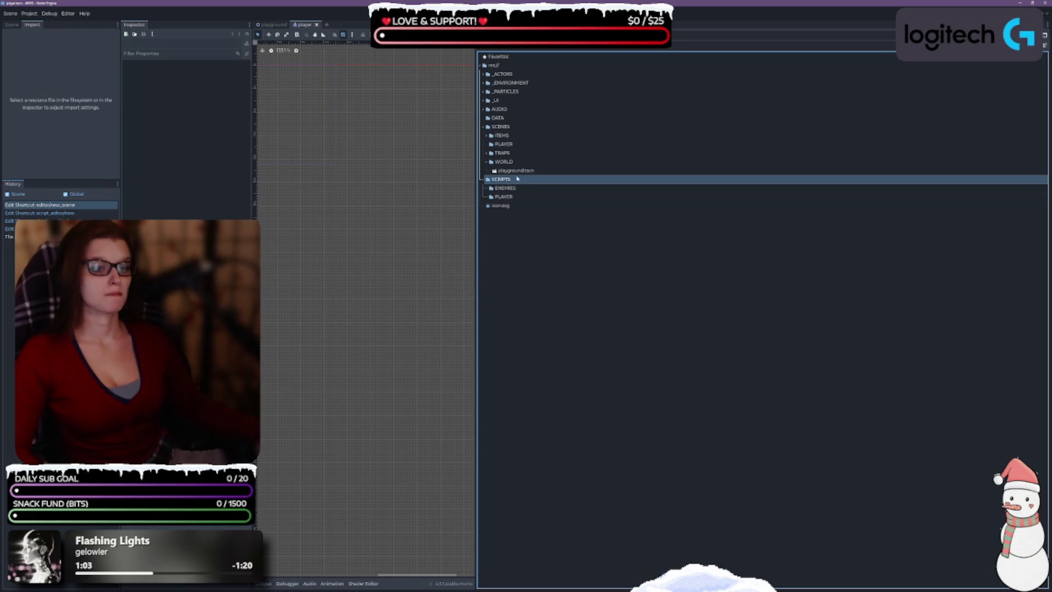
Add a WORLD subfolder under SCRIPTS and duplicate it with Ctrl+D as UI and SYSTEMS.
right_click(518, 181)
mouse_move(581, 183)
left_click(615, 184)
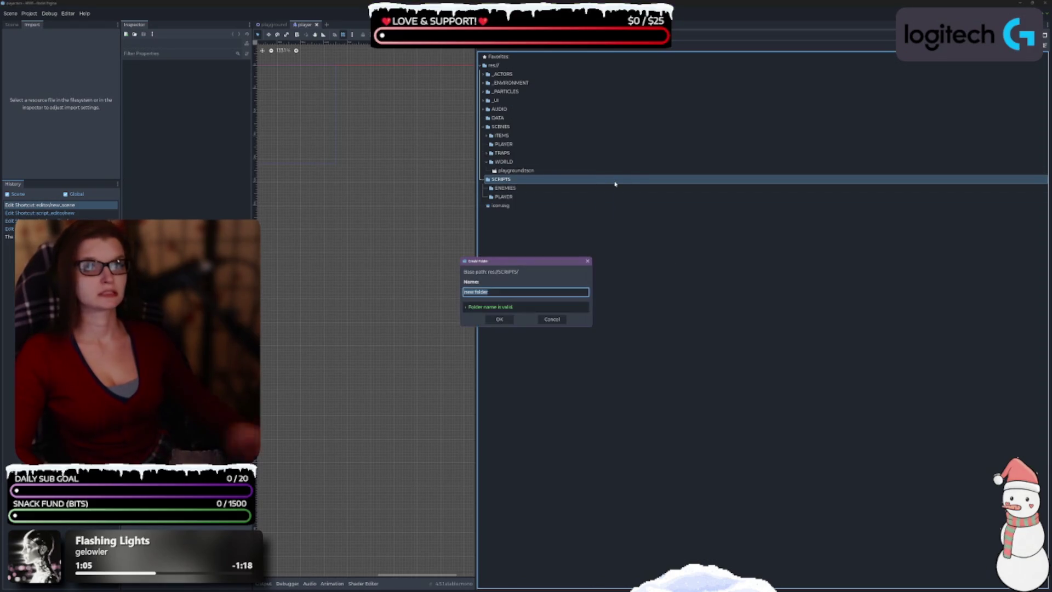
type("WOR")
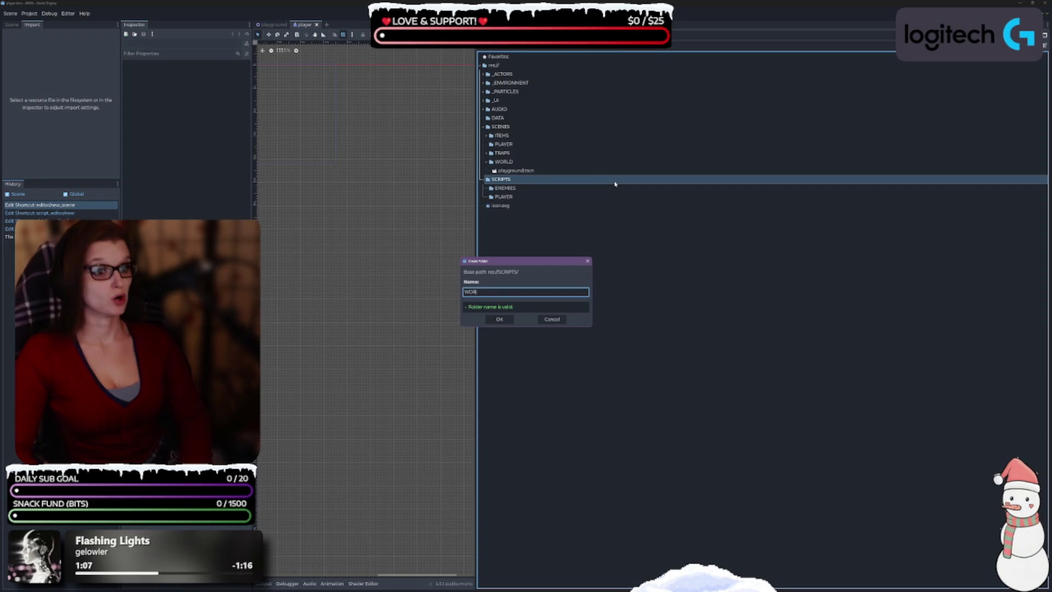
key("Return")
left_click(536, 210)
key("ctrl+d")
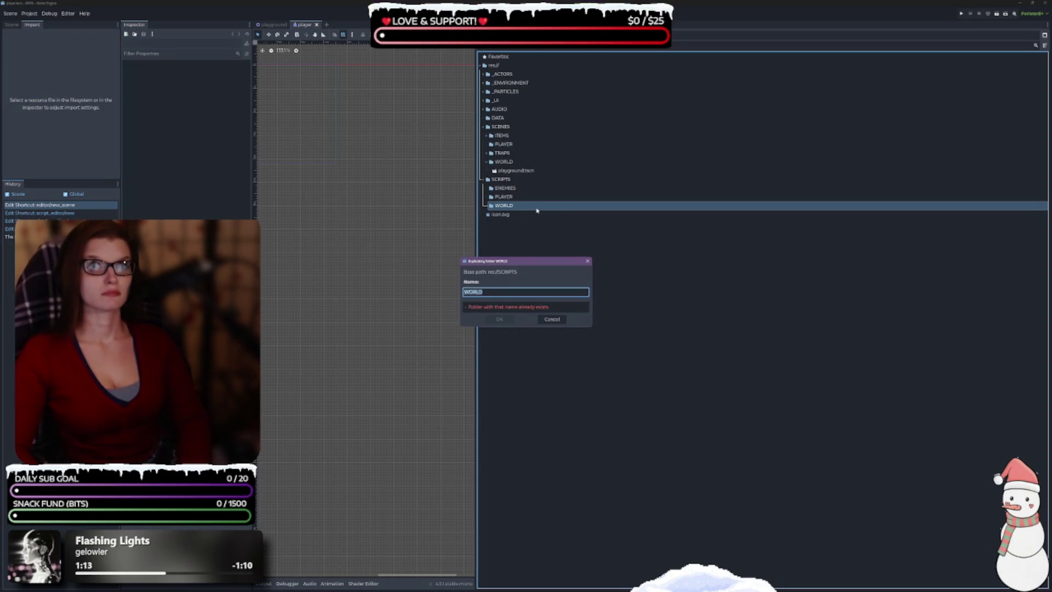
type("UI")
key("Return")
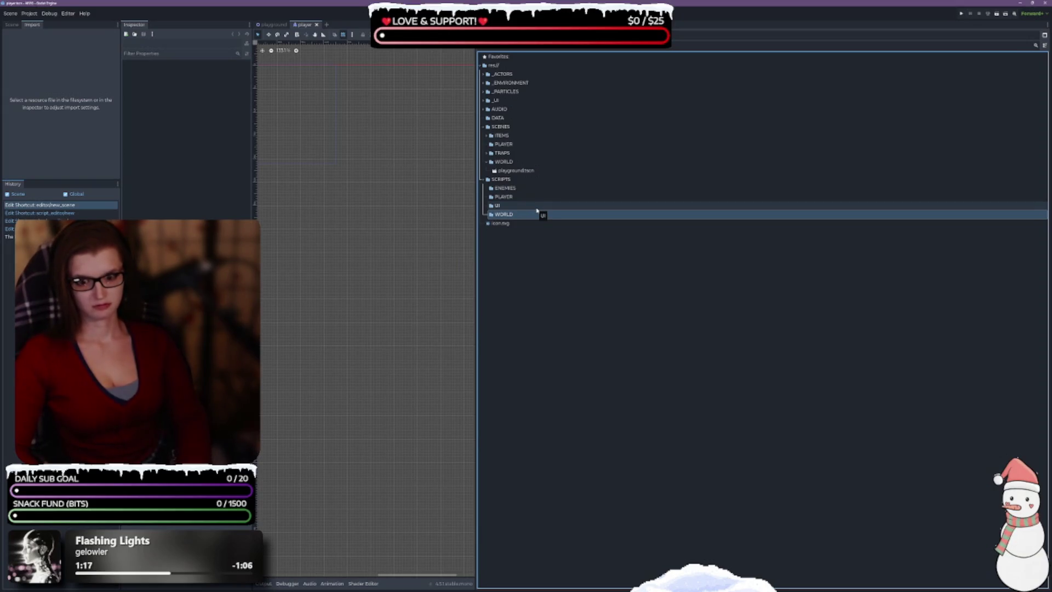
key("ctrl+d")
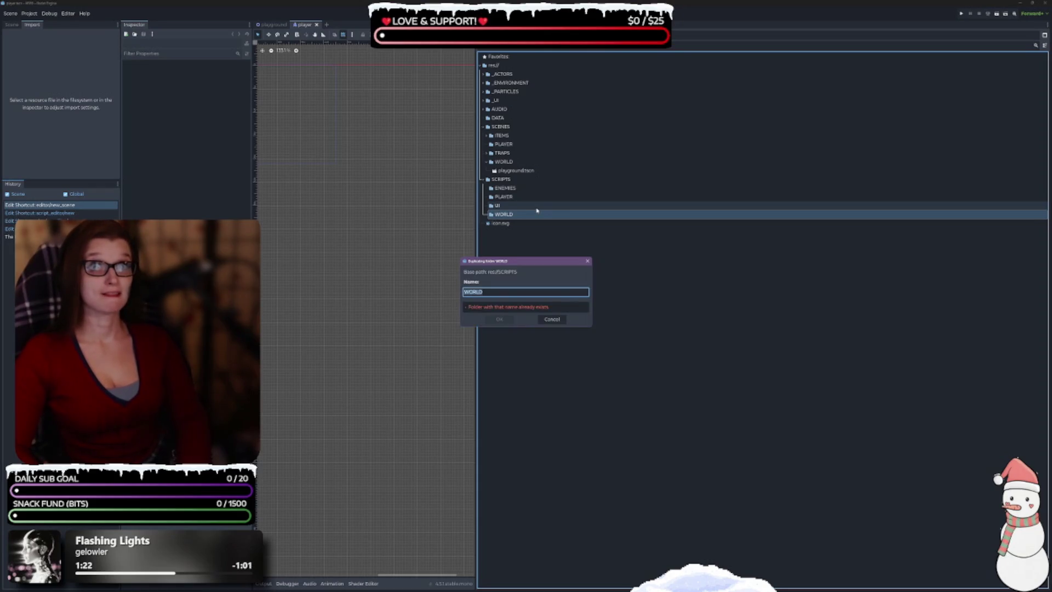
type("SYSTEMS")
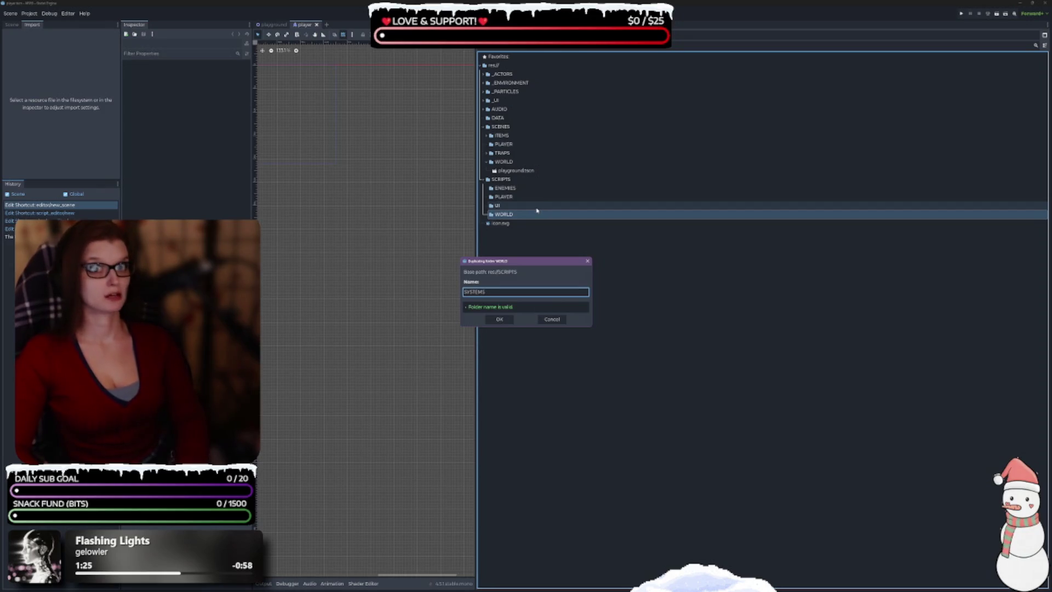
key("Return")
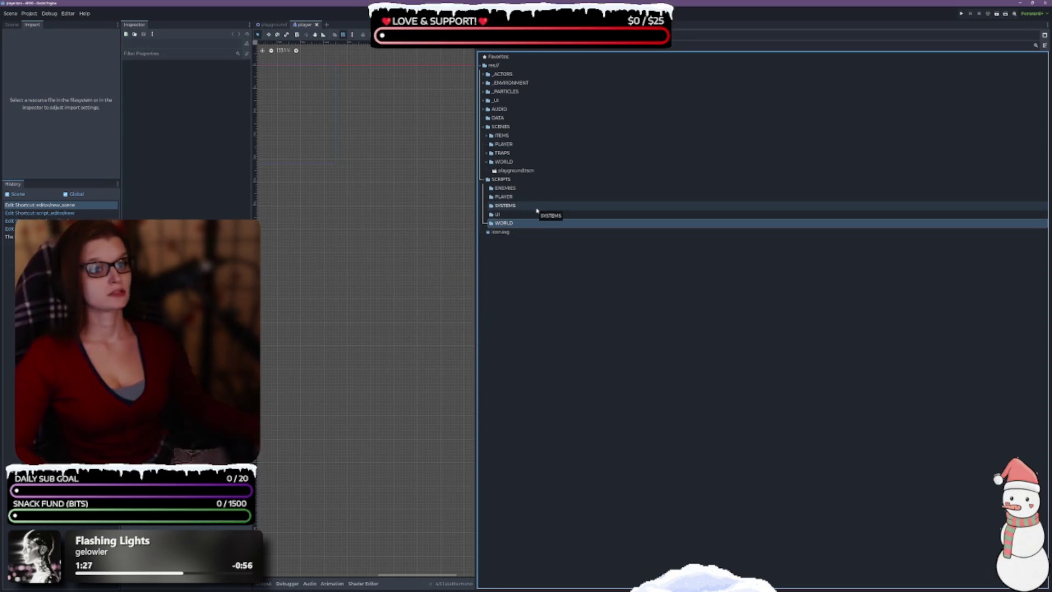
Apply a Set Folder Color tint to SCRIPTS so its five subfolders share the colour.
right_click(501, 180)
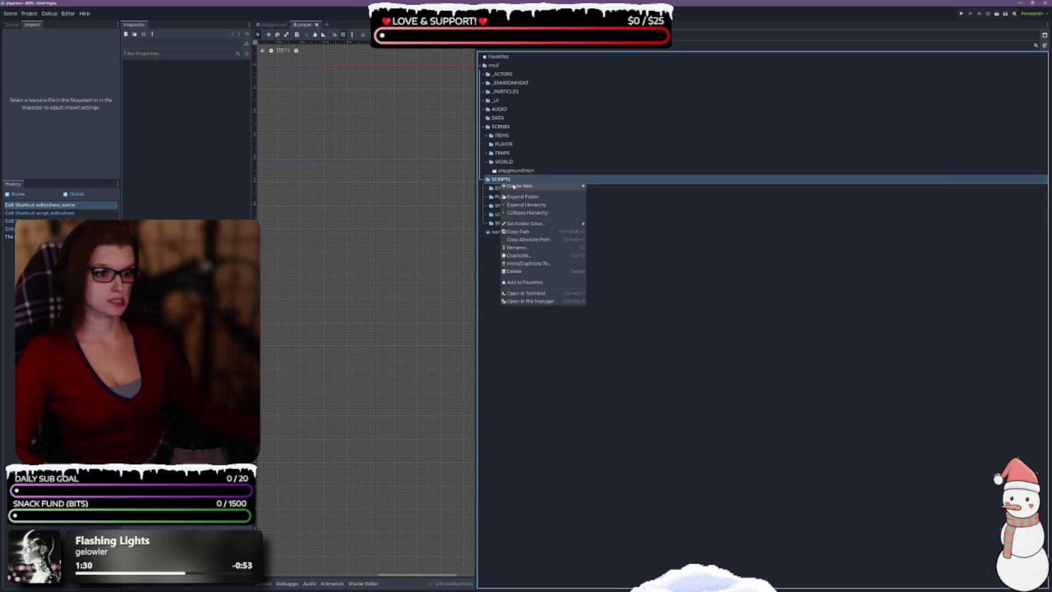
mouse_move(554, 224)
left_click(603, 292)
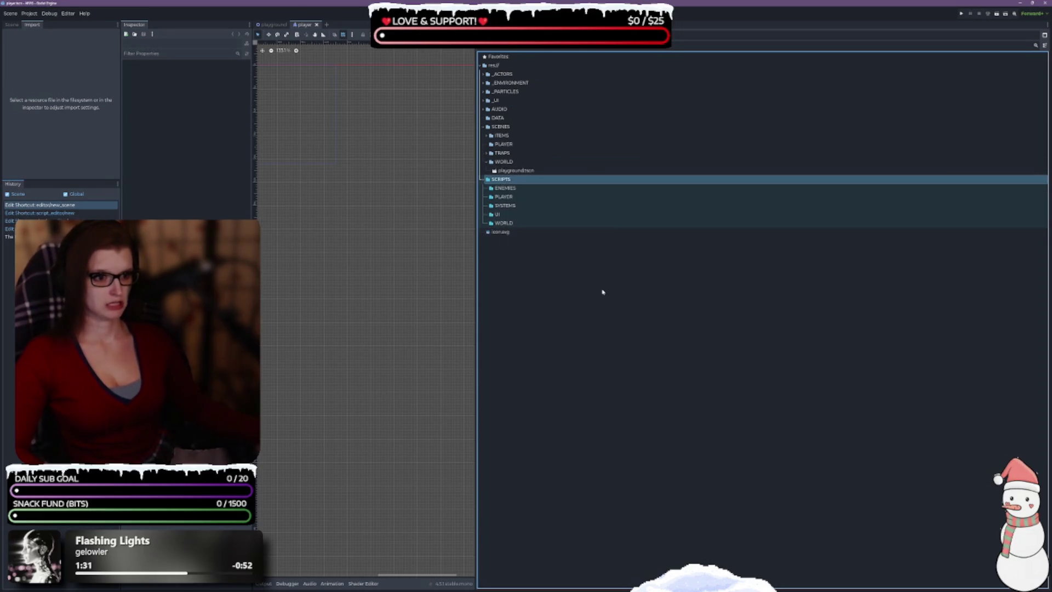
left_click(527, 288)
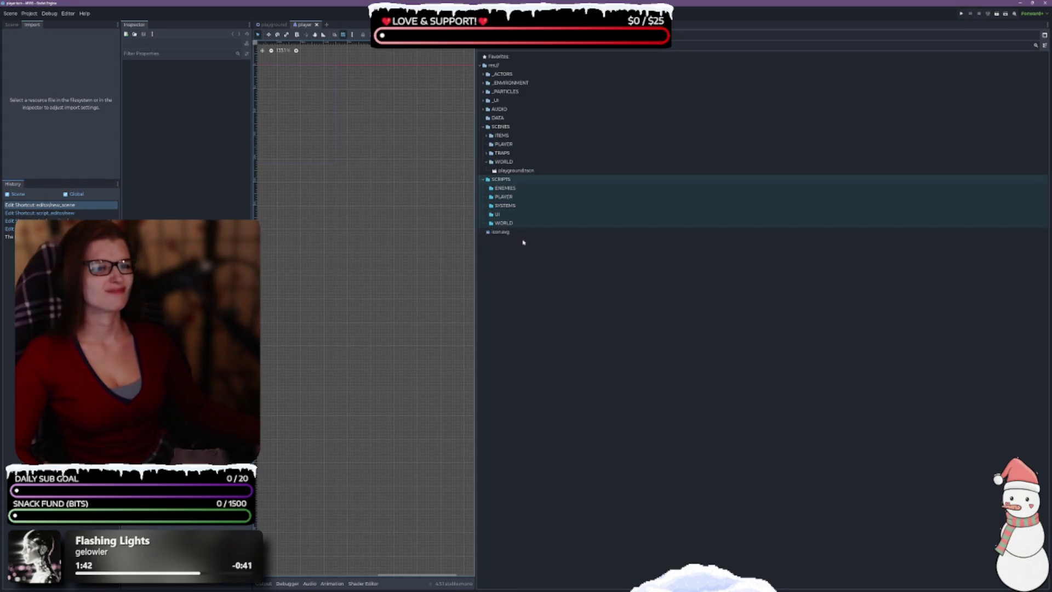
left_click(510, 206)
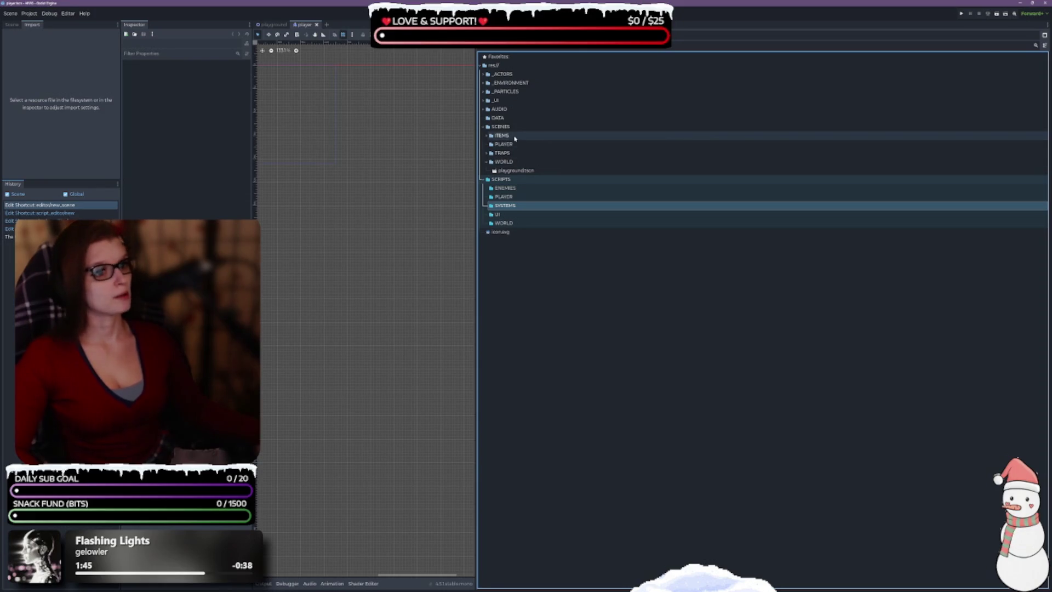
Expand _ACTORS, PLAYER, SCRIPTS and STATES, then select player.gd.
left_click(496, 74)
left_click(484, 74)
left_click(486, 101)
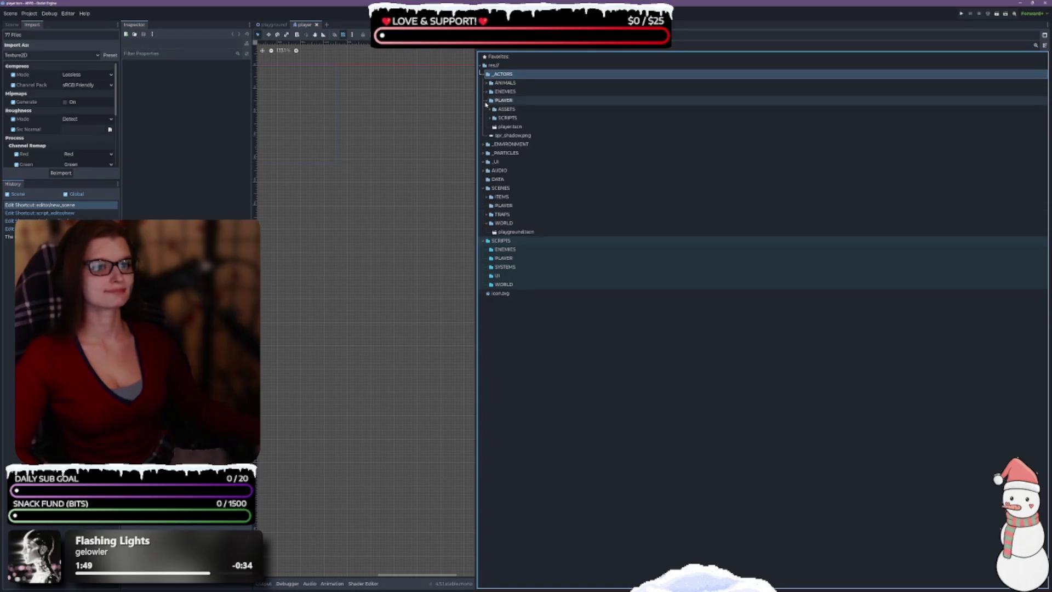
left_click(490, 118)
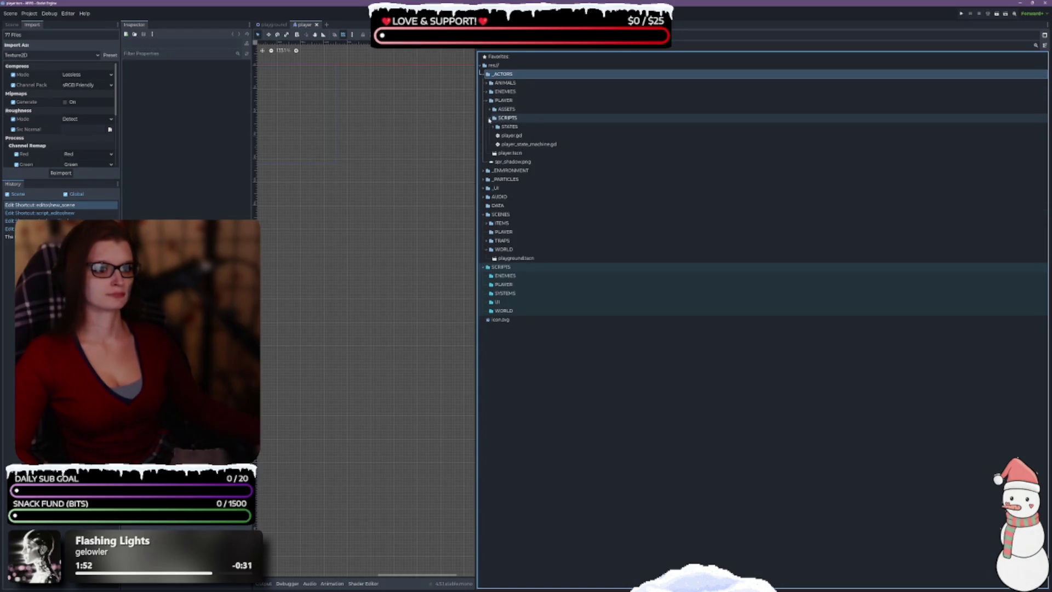
left_click(491, 126)
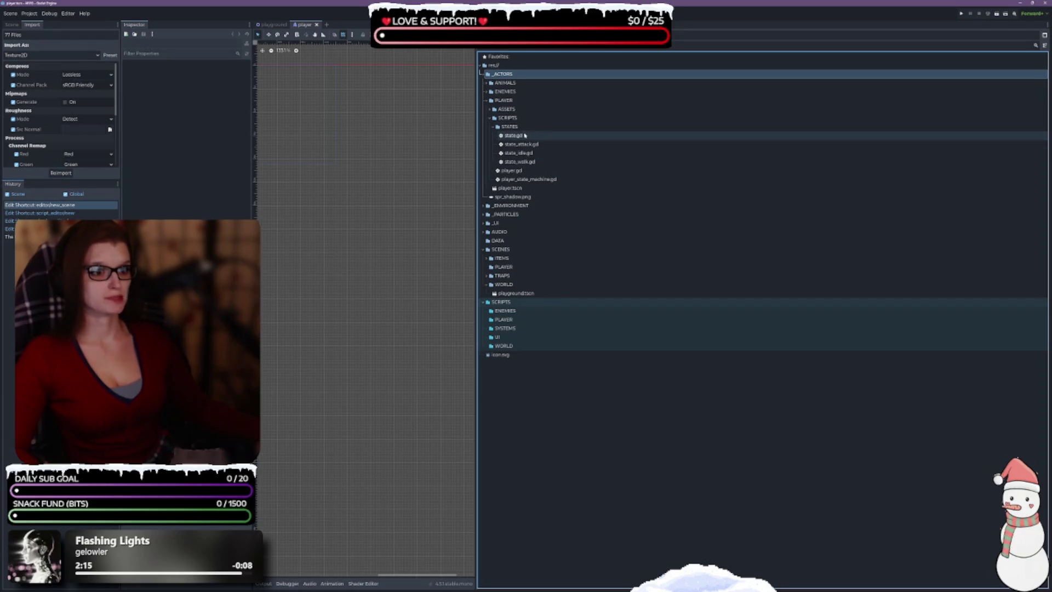
left_click(534, 171)
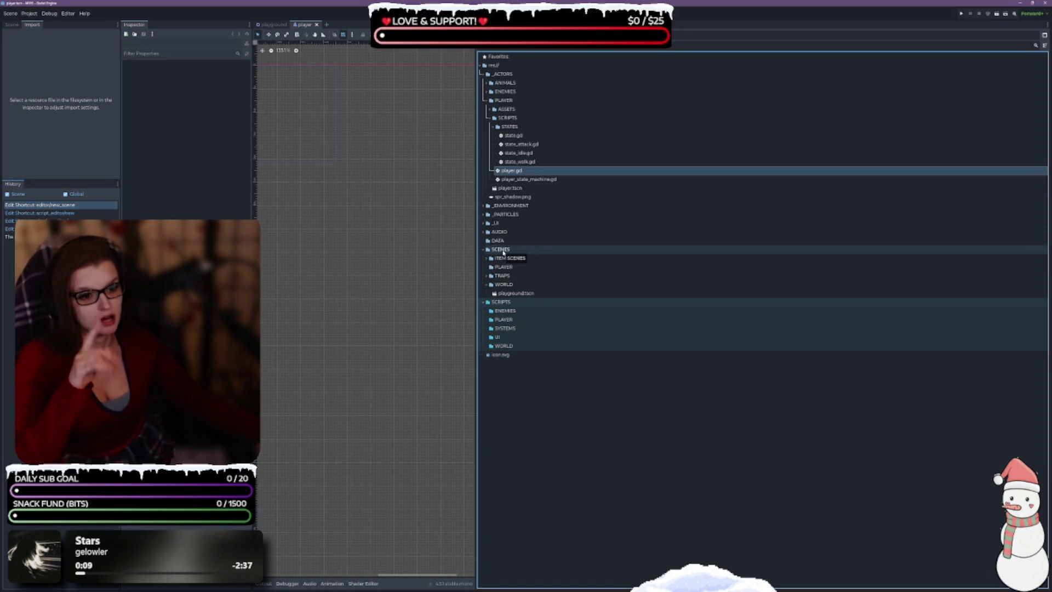
Set the SCENES folder colour to Teal and SCRIPTS to Purple, then select SCENES/PLAYER.
right_click(503, 251)
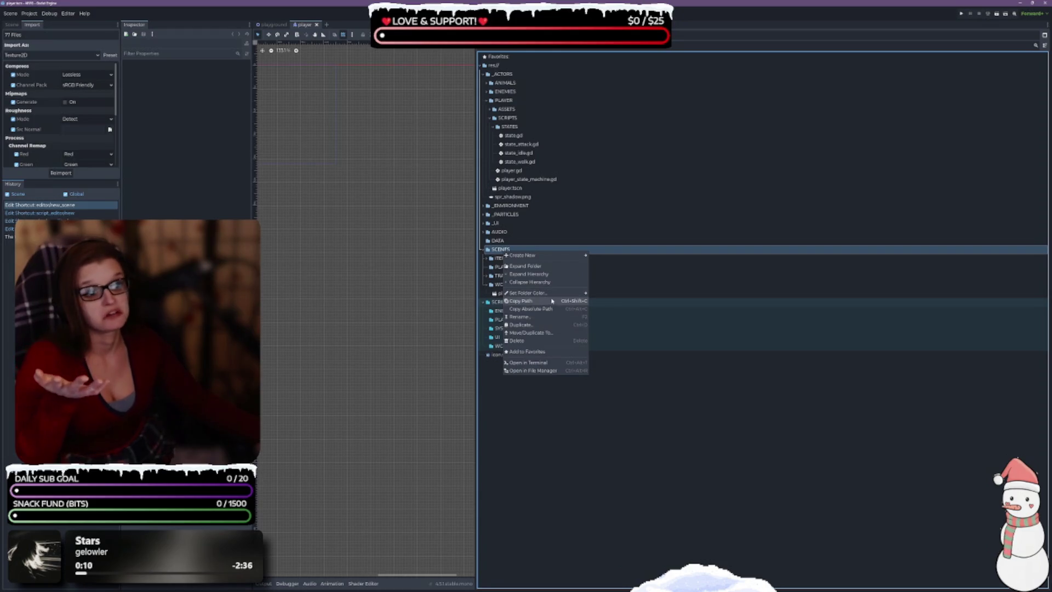
mouse_move(553, 293)
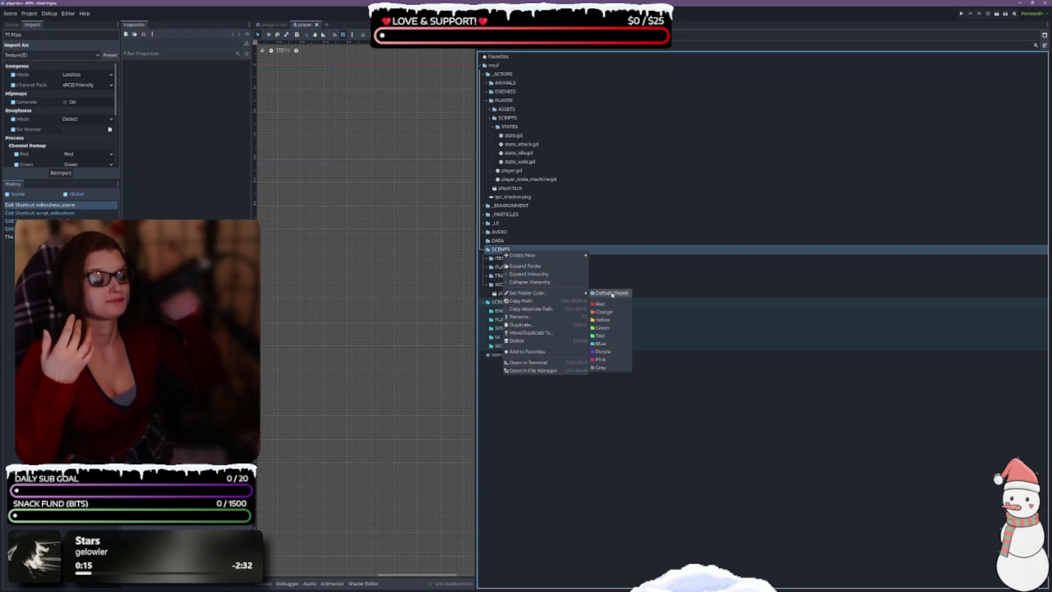
left_click(614, 348)
right_click(521, 302)
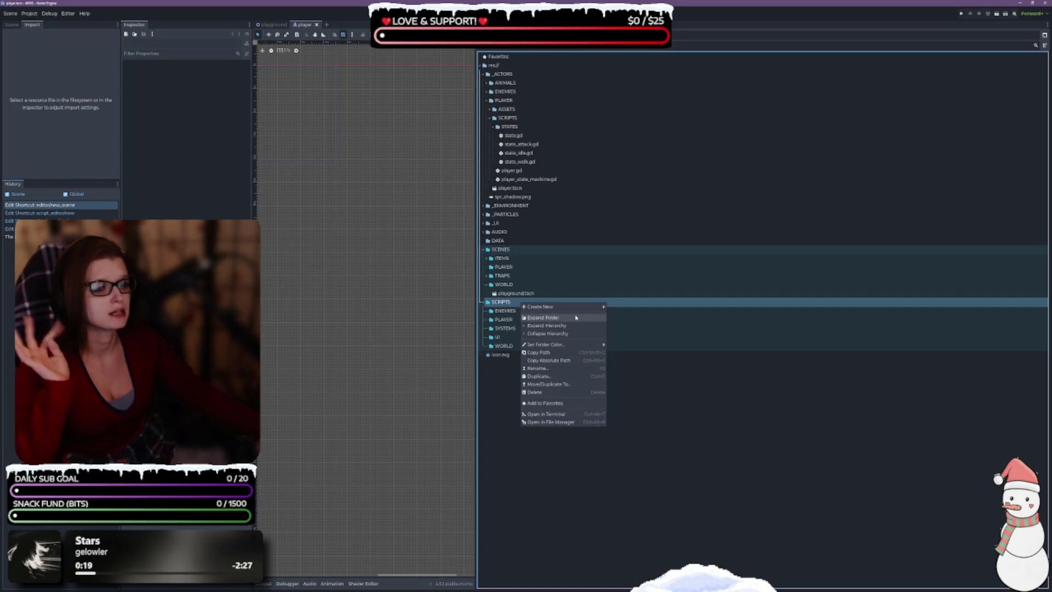
mouse_move(584, 346)
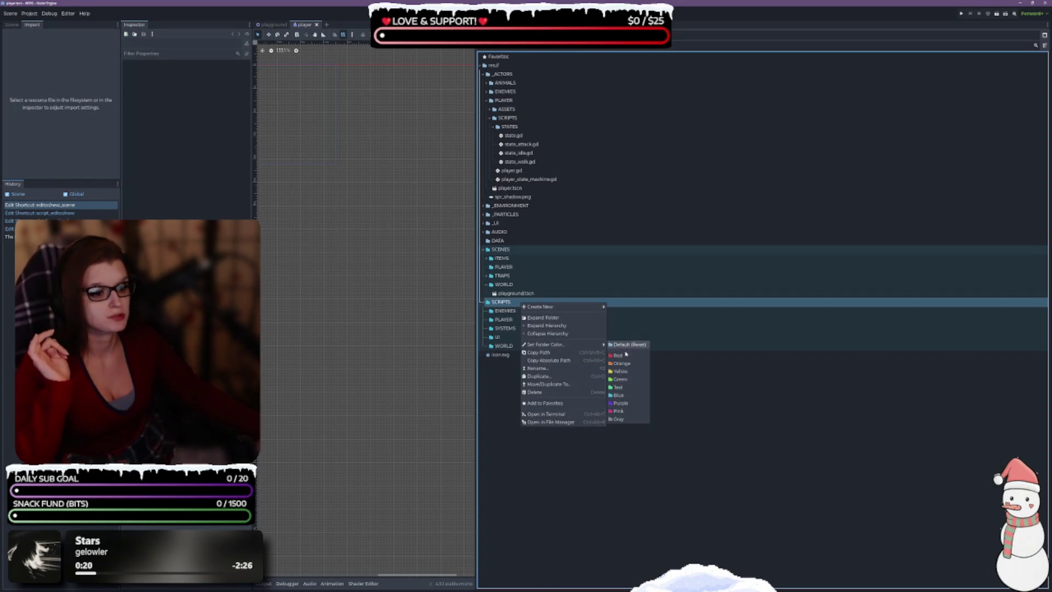
left_click(618, 404)
left_click(518, 269)
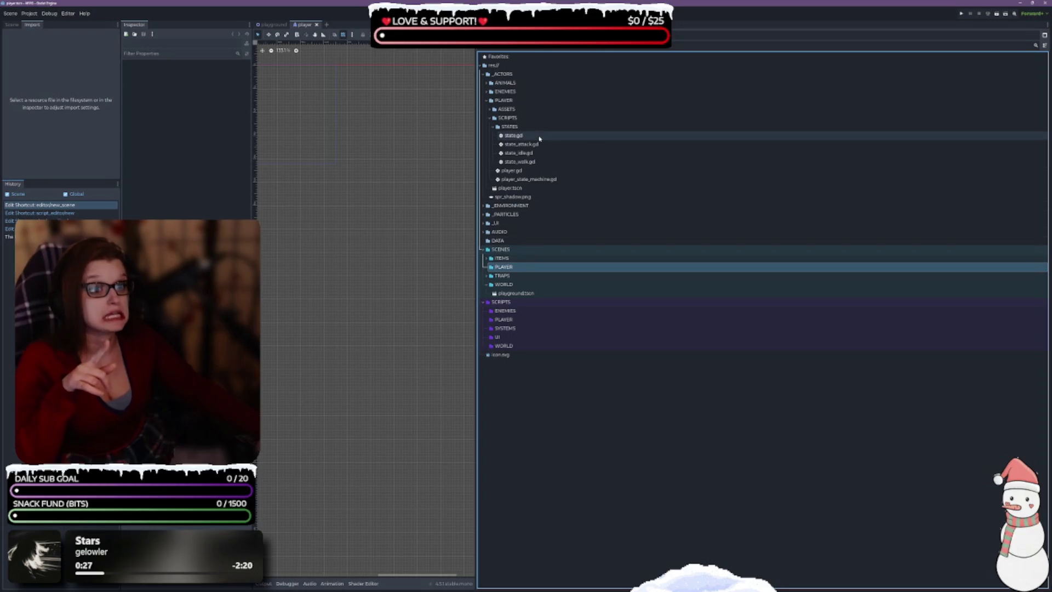
Drag player.tscn from _ACTORS/PLAYER into SCENES/PLAYER, close the playground tab, and confirm it arrived.
left_click(521, 171)
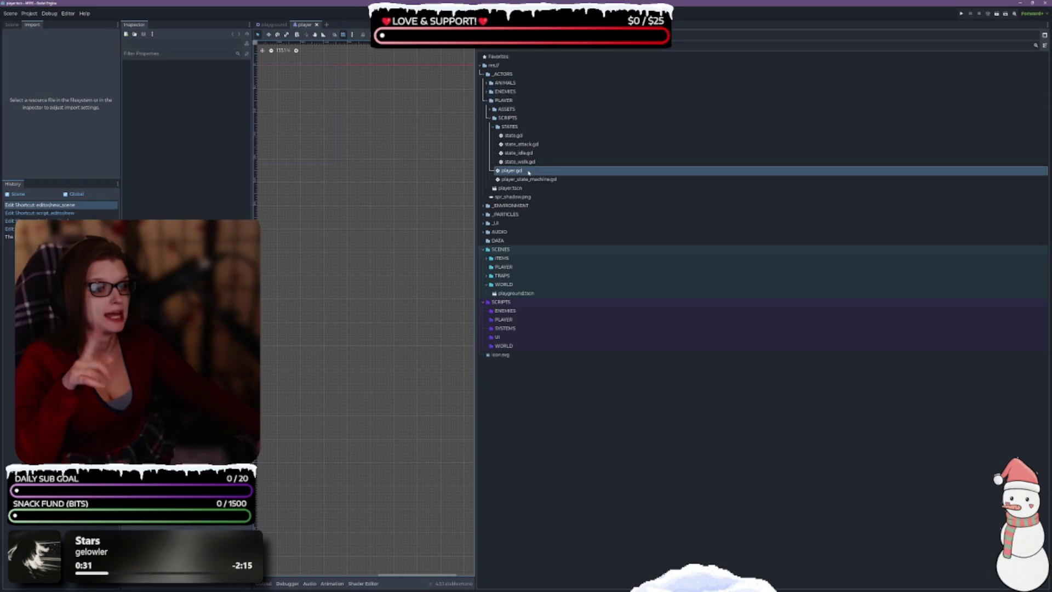
mouse_move(510, 188)
left_mouse_down()
mouse_move(520, 187)
mouse_move(533, 308)
mouse_move(523, 286)
mouse_move(525, 340)
mouse_move(507, 250)
mouse_move(512, 270)
left_mouse_up()
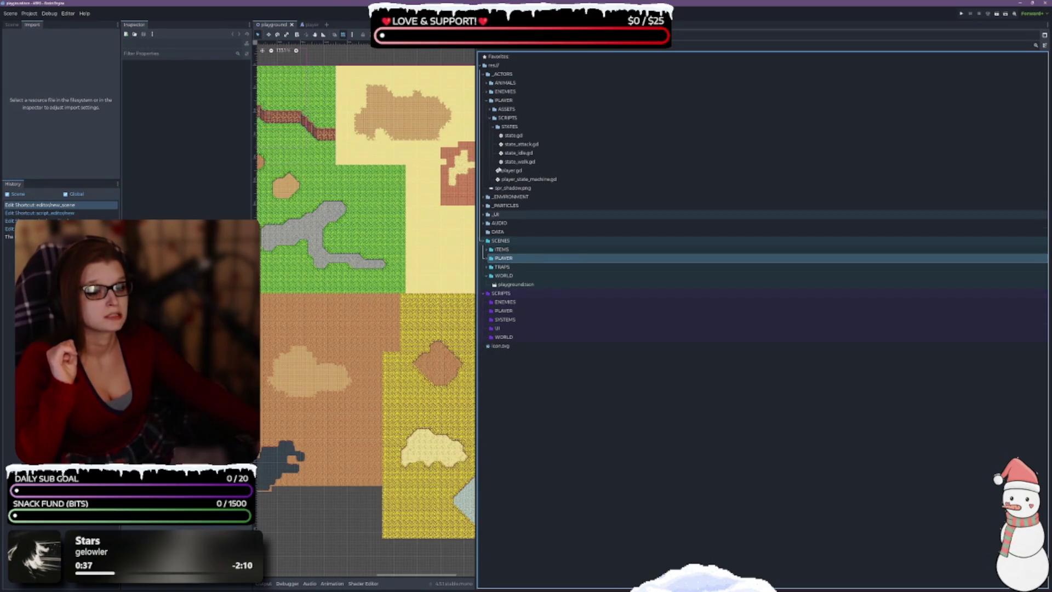
left_click(292, 25)
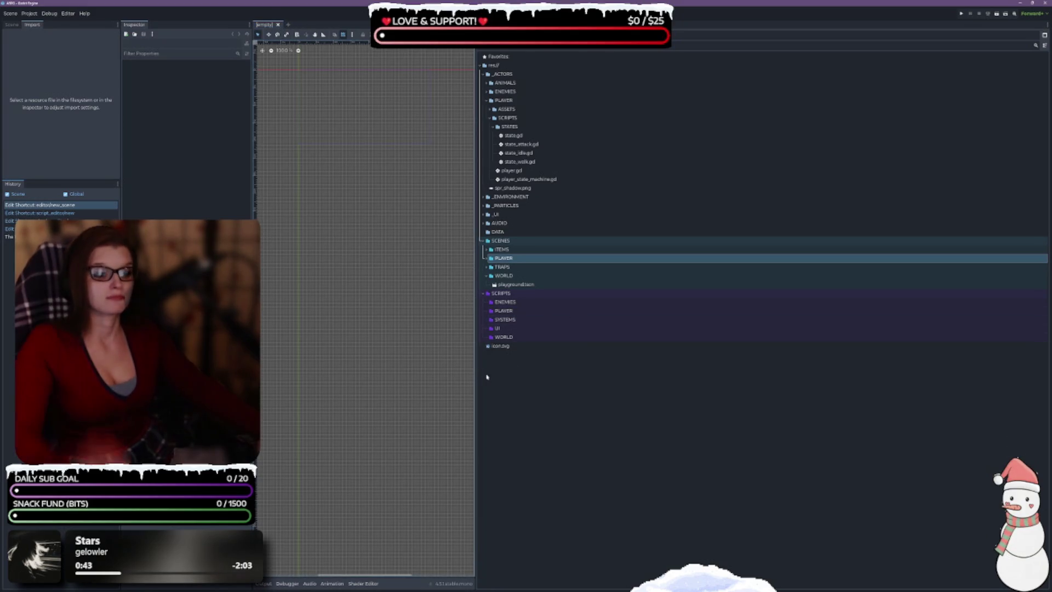
left_click(485, 259)
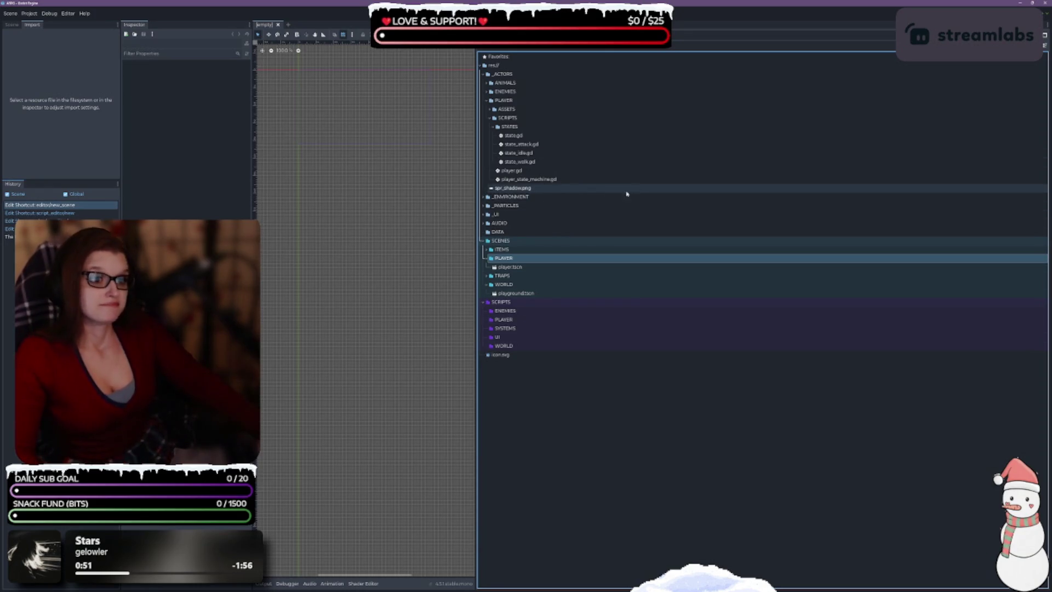
left_click(581, 179)
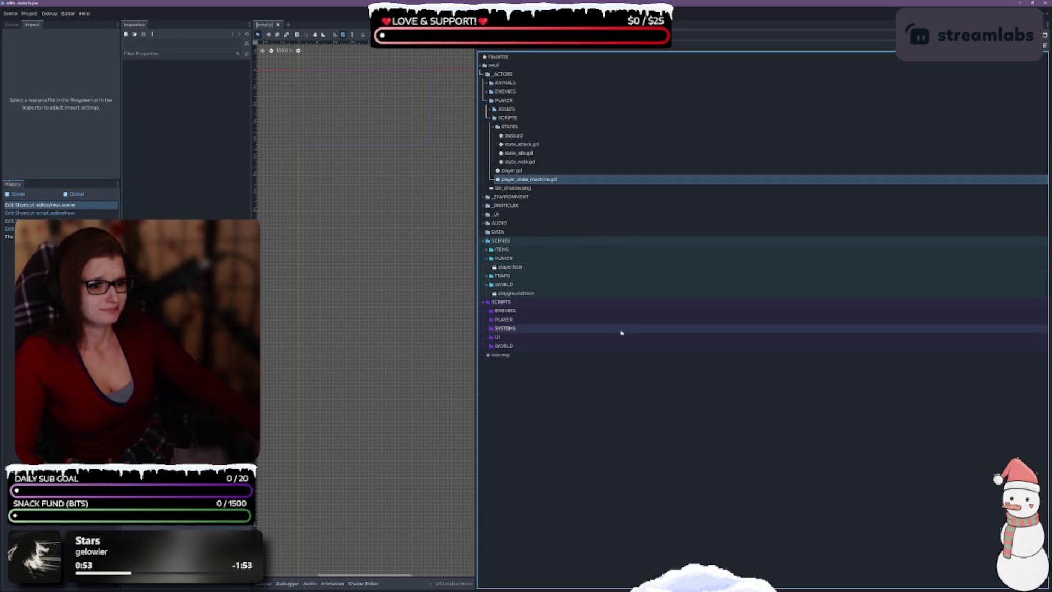
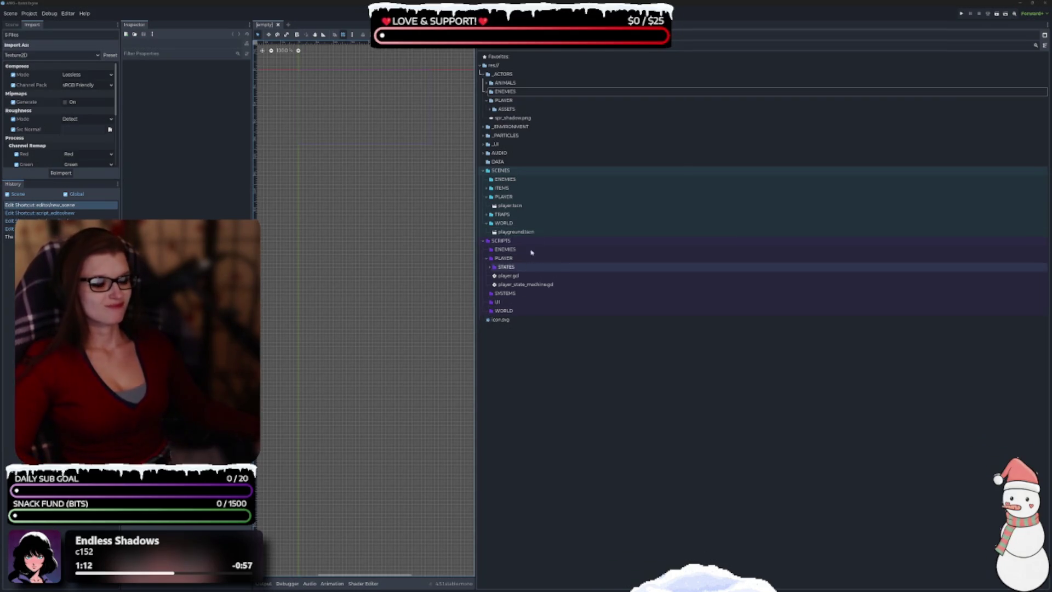
Expand AUDIO to reveal its ACTIONS, DIALOGUE, MUSIC and UI subfolders, and select AUDIO.
left_click(486, 153)
left_click(519, 155)
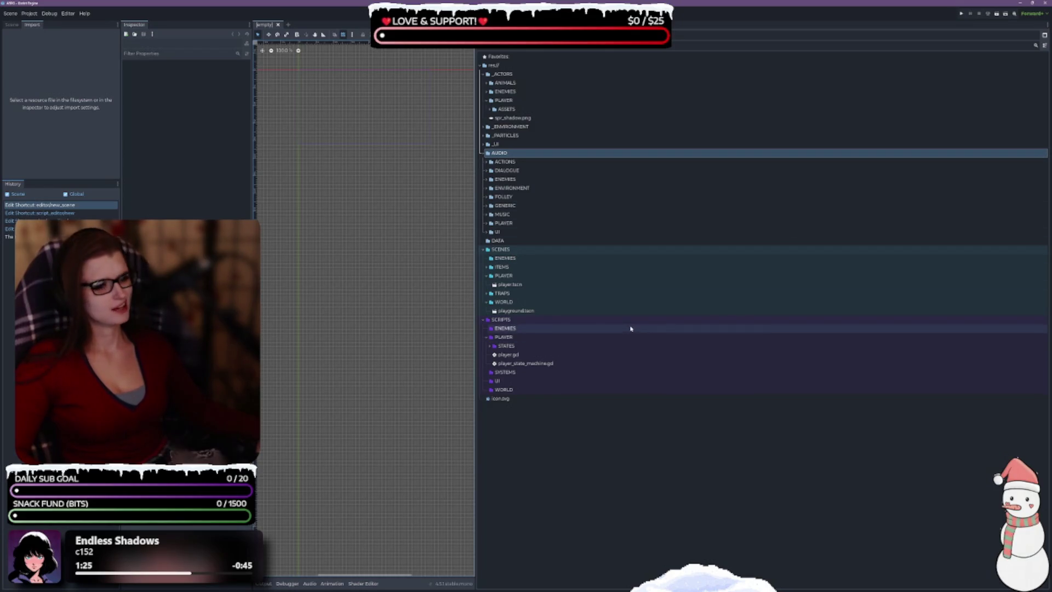
right_click(506, 252)
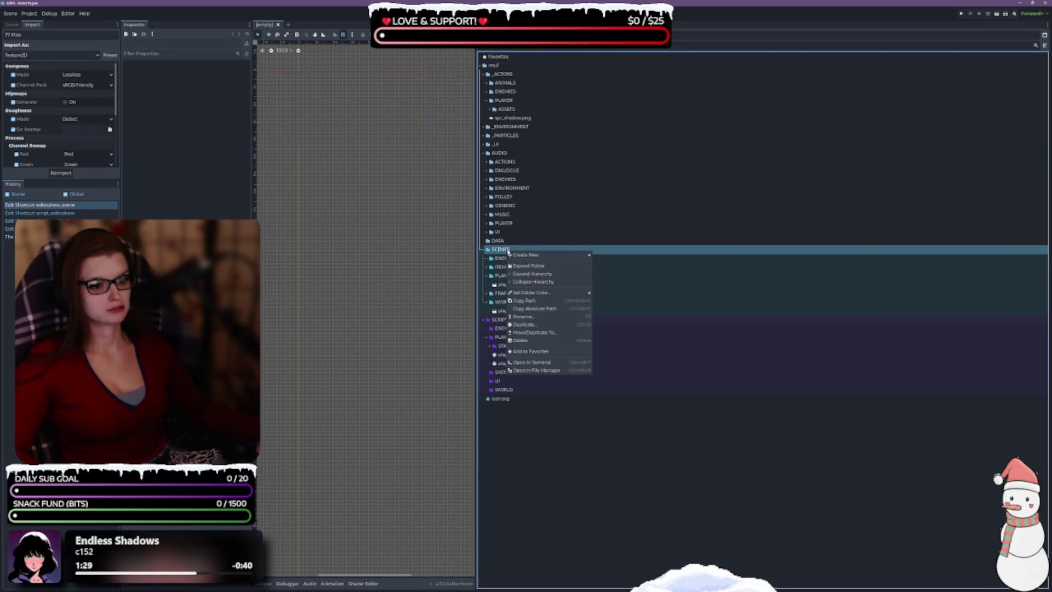
key("Escape")
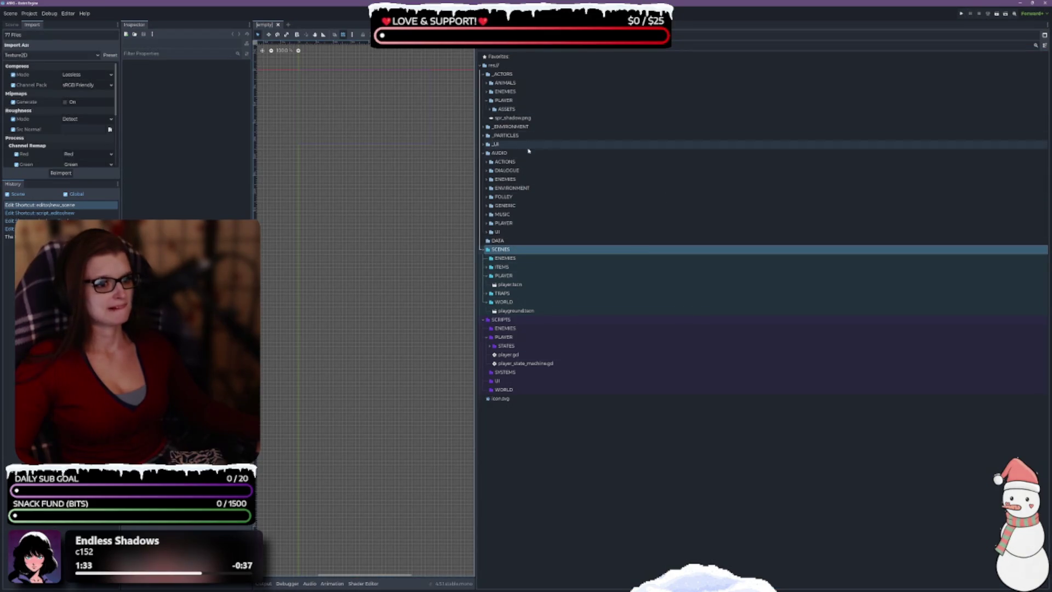
left_click(509, 154)
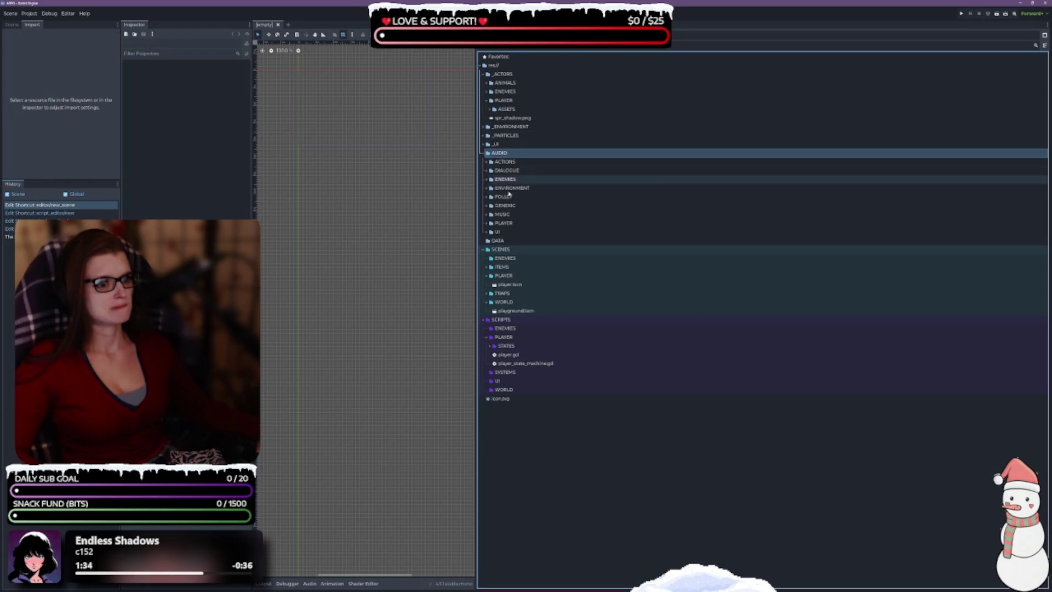
right_click(501, 153)
Create a new SFX folder under AUDIO, then peek inside MUSIC.
mouse_move(565, 156)
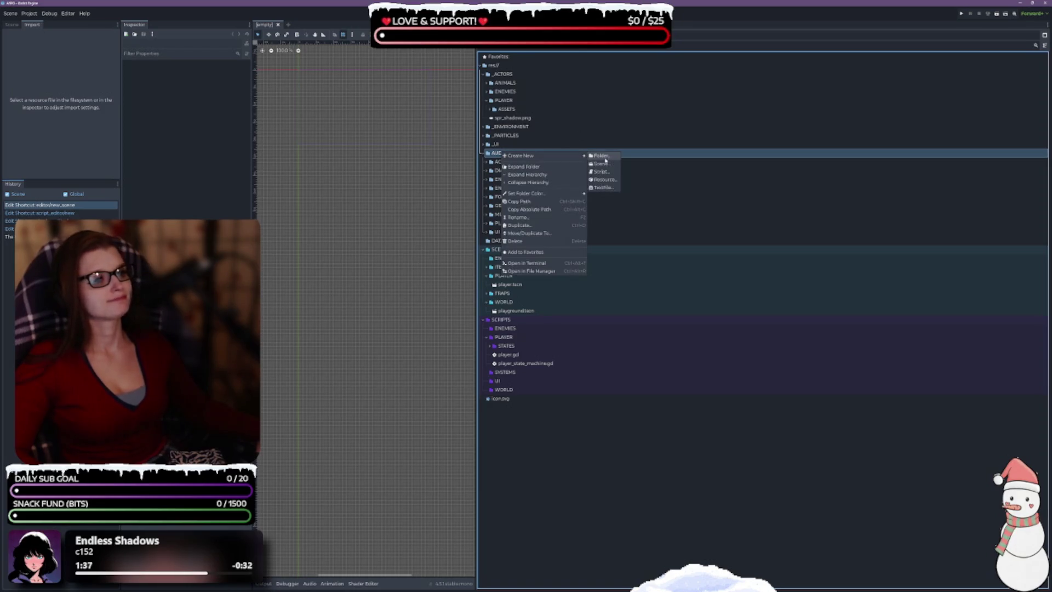
left_click(614, 160)
type("SFX")
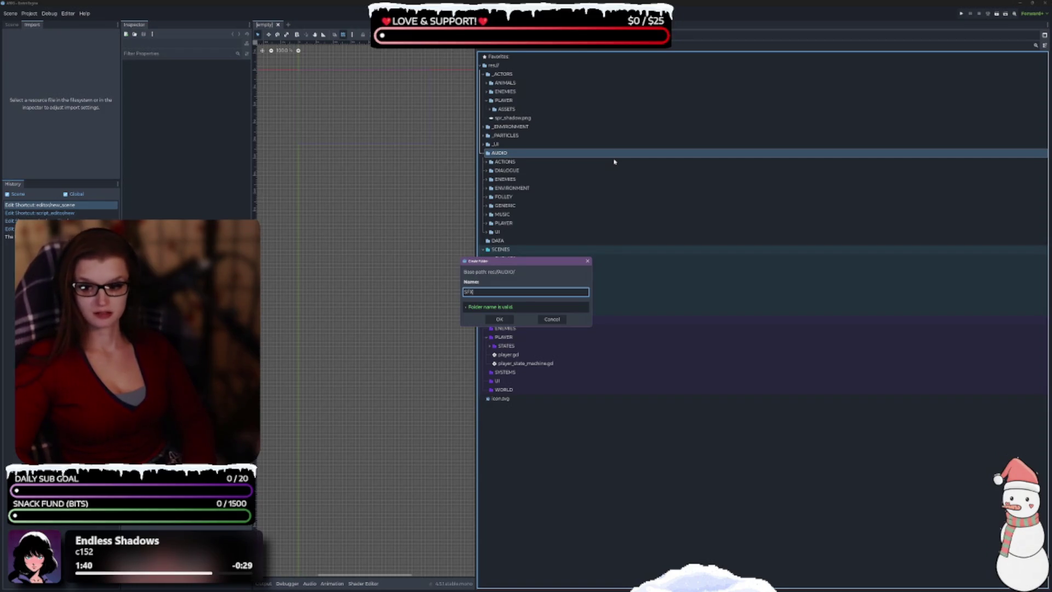
key("Return")
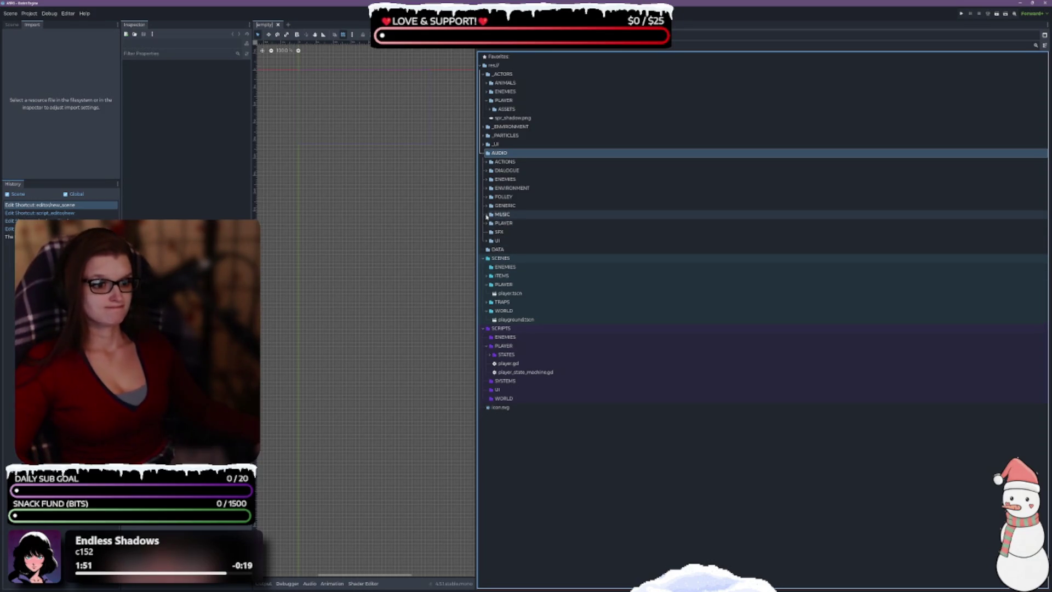
left_click(486, 215)
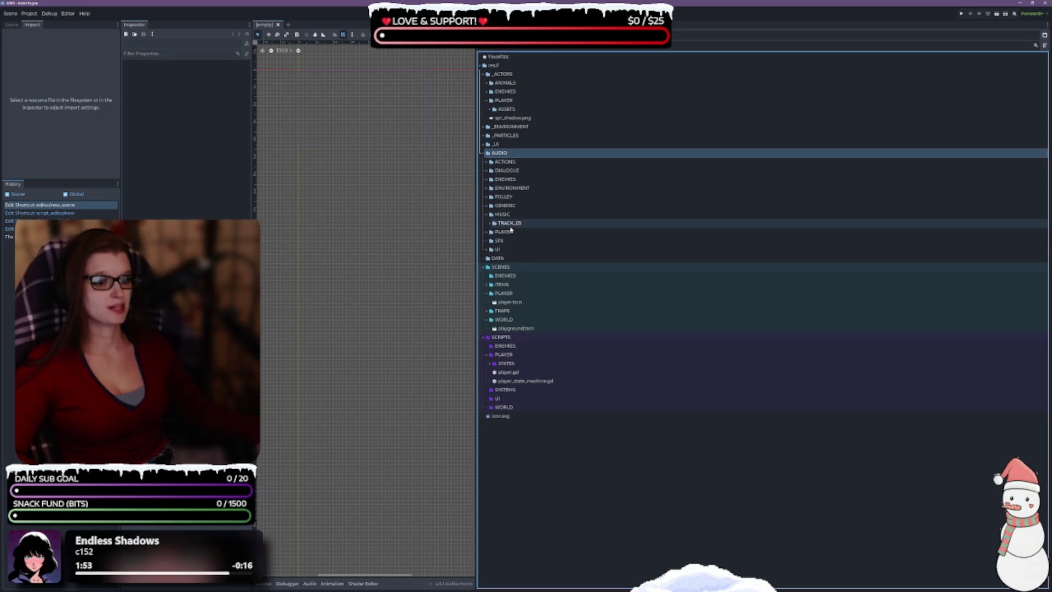
Move the UI, FOLLEY, DIALOGUE and ACTIONS folders into SFX.
left_click(487, 215)
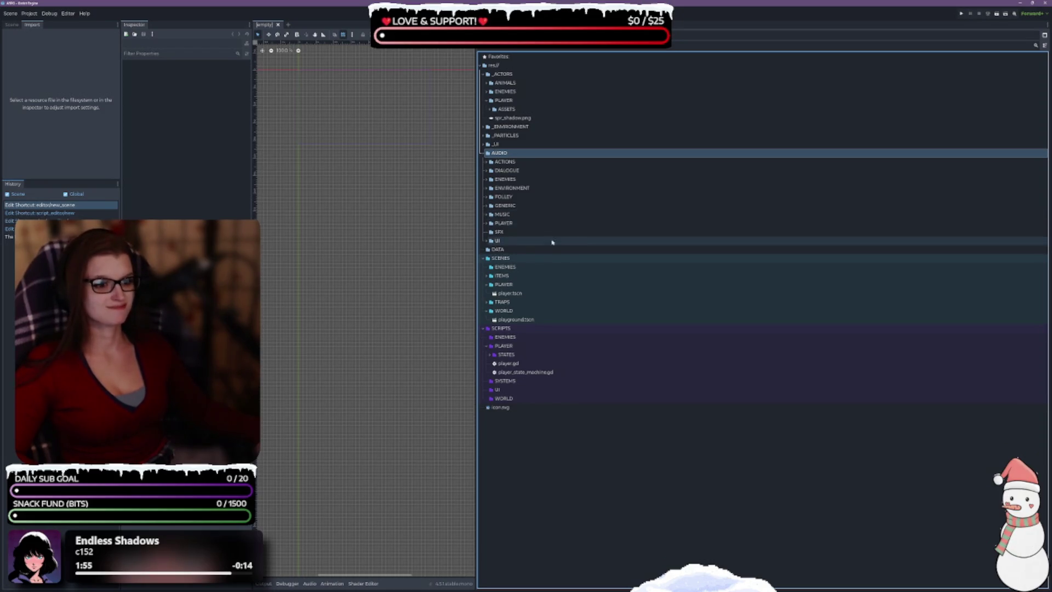
left_click(488, 224)
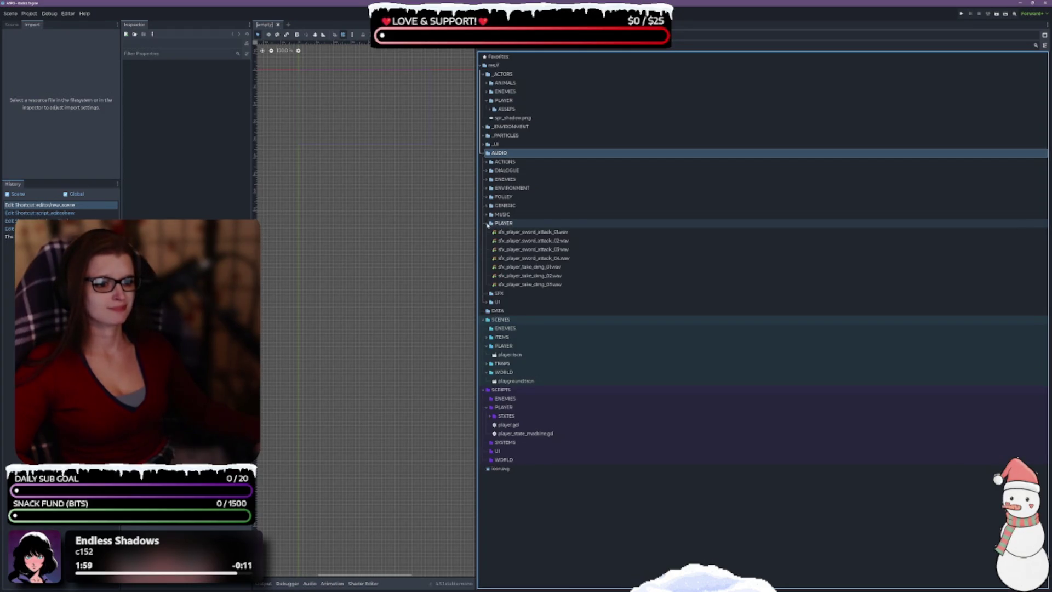
left_click(495, 223)
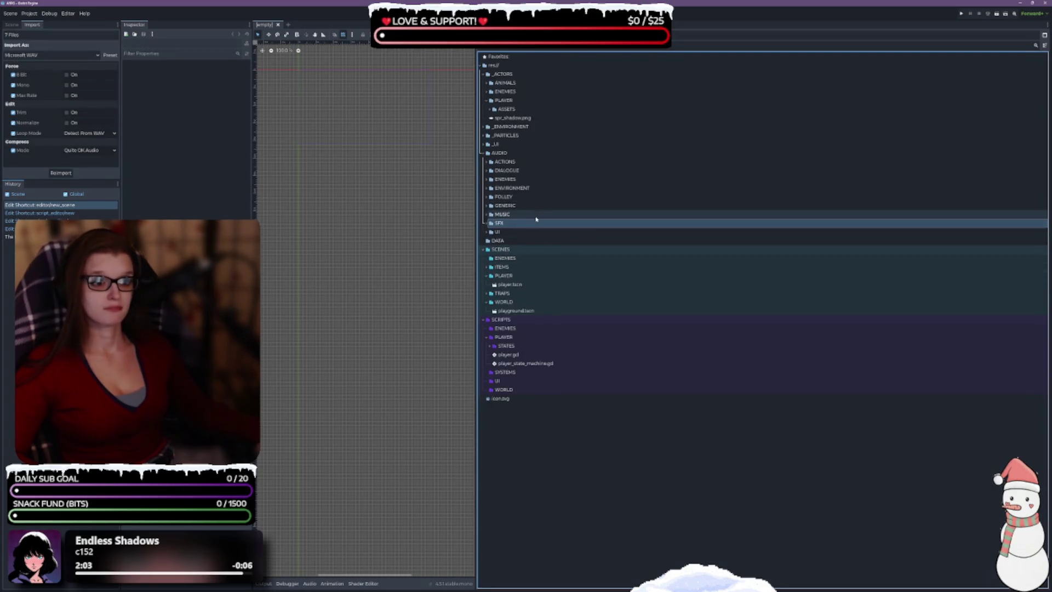
left_click_drag(503, 232, 533, 225)
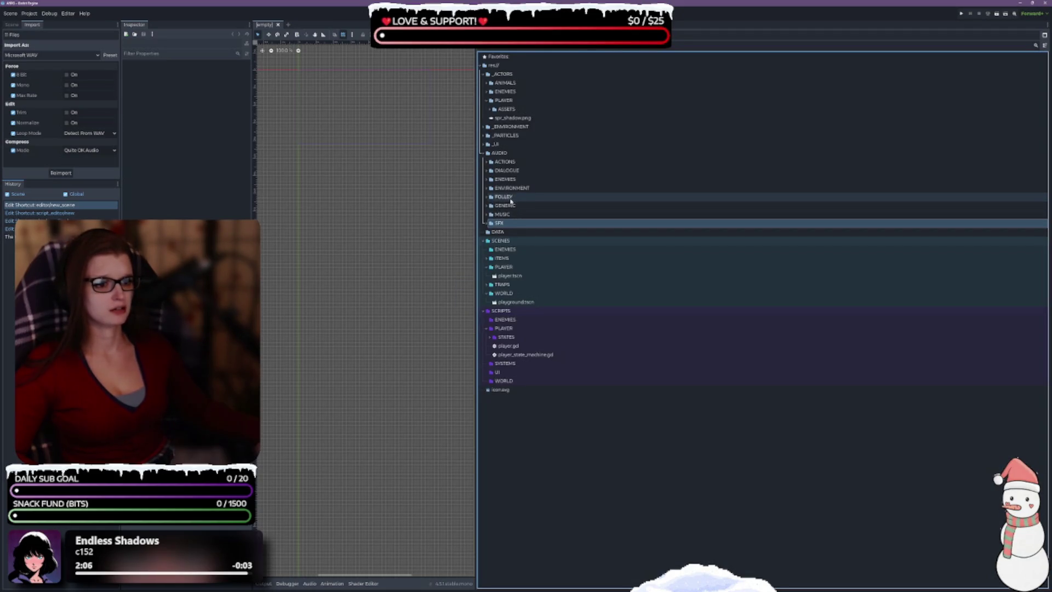
mouse_move(507, 200)
left_mouse_down()
mouse_move(512, 224)
mouse_move(520, 181)
mouse_move(508, 213)
left_mouse_up()
mouse_move(516, 172)
left_mouse_down()
mouse_move(512, 204)
mouse_move(500, 198)
left_mouse_up()
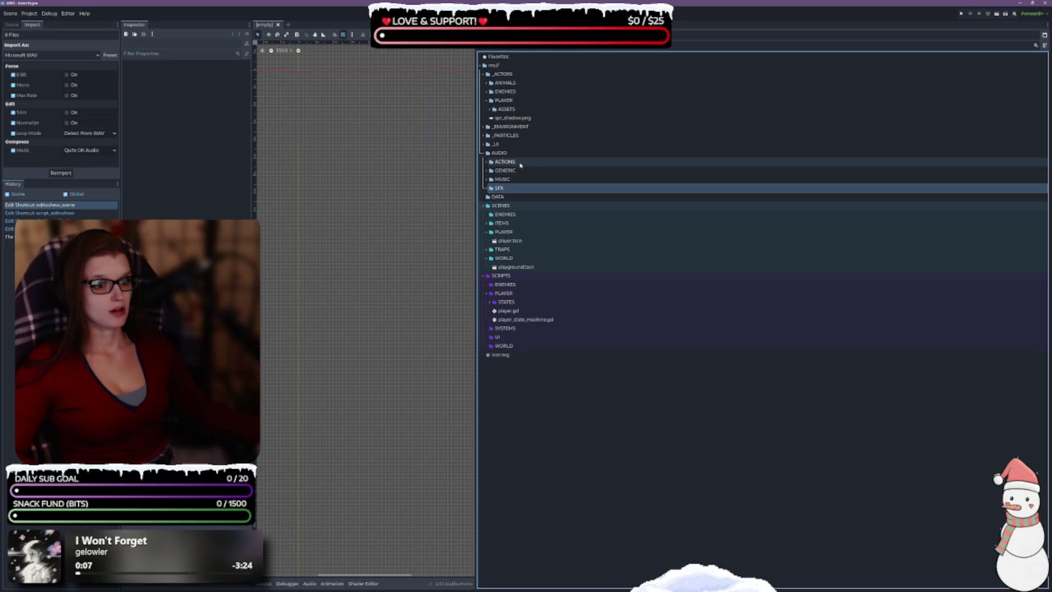
mouse_move(514, 163)
left_mouse_down()
mouse_move(540, 164)
mouse_move(505, 190)
left_mouse_up()
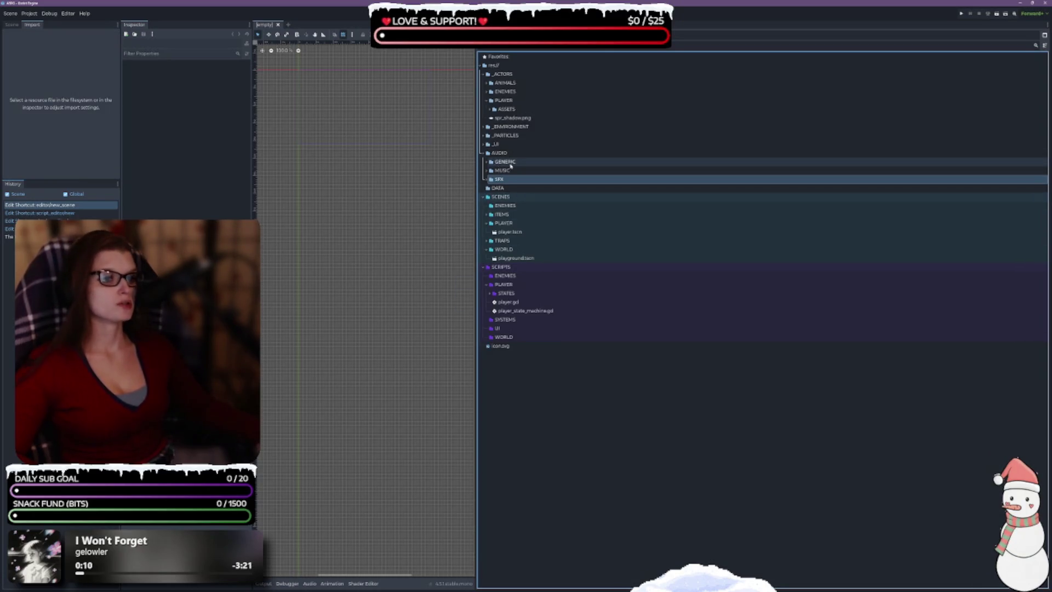
Move the GENERIC folder into SFX too and collapse AUDIO.
left_click(486, 163)
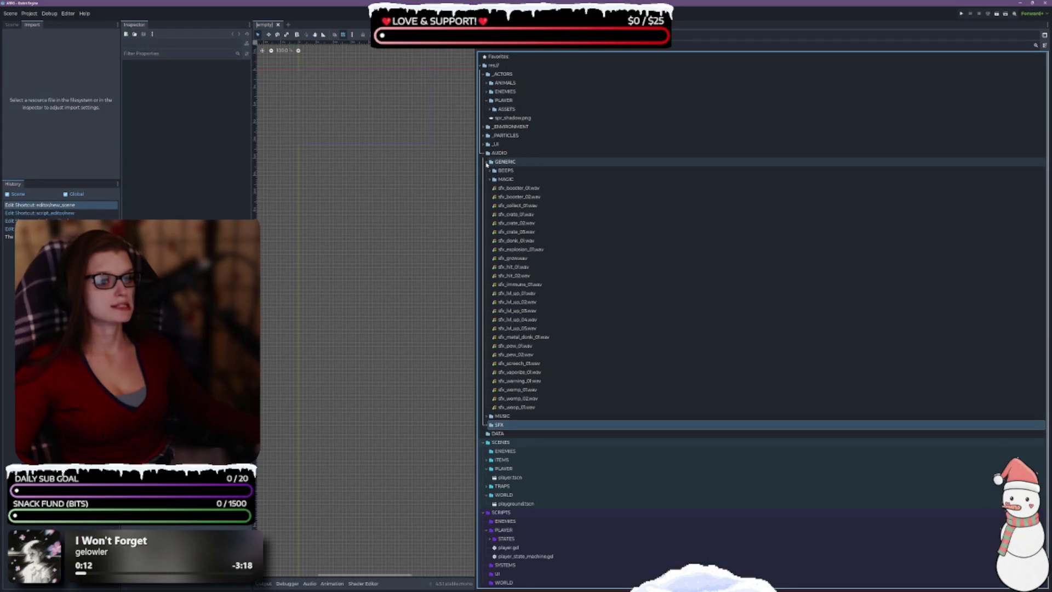
left_click(487, 163)
mouse_move(518, 161)
left_mouse_down()
mouse_move(531, 159)
mouse_move(505, 179)
left_mouse_up()
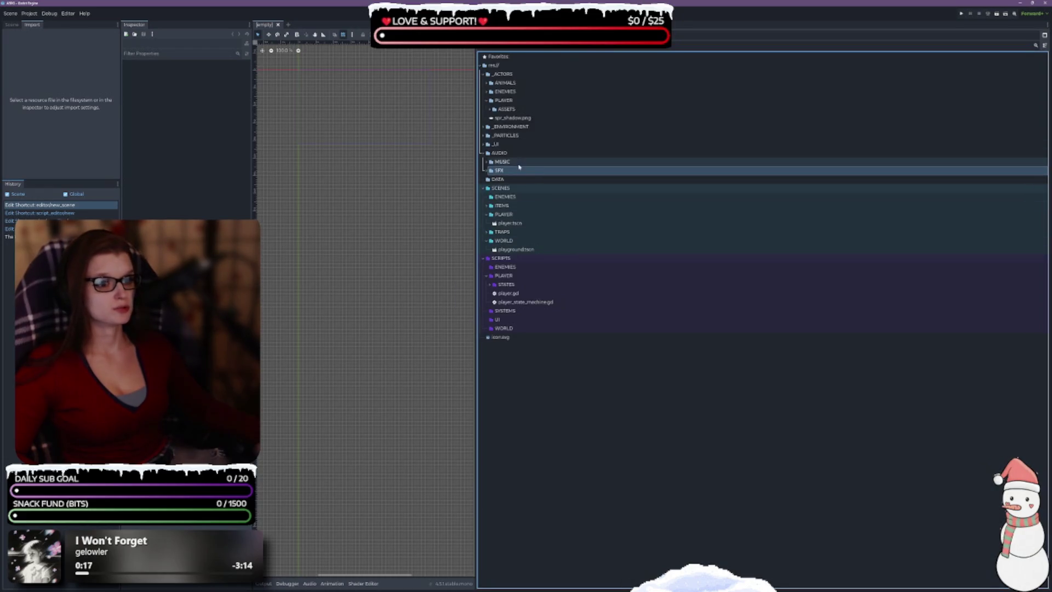
left_click(483, 152)
left_click(499, 153)
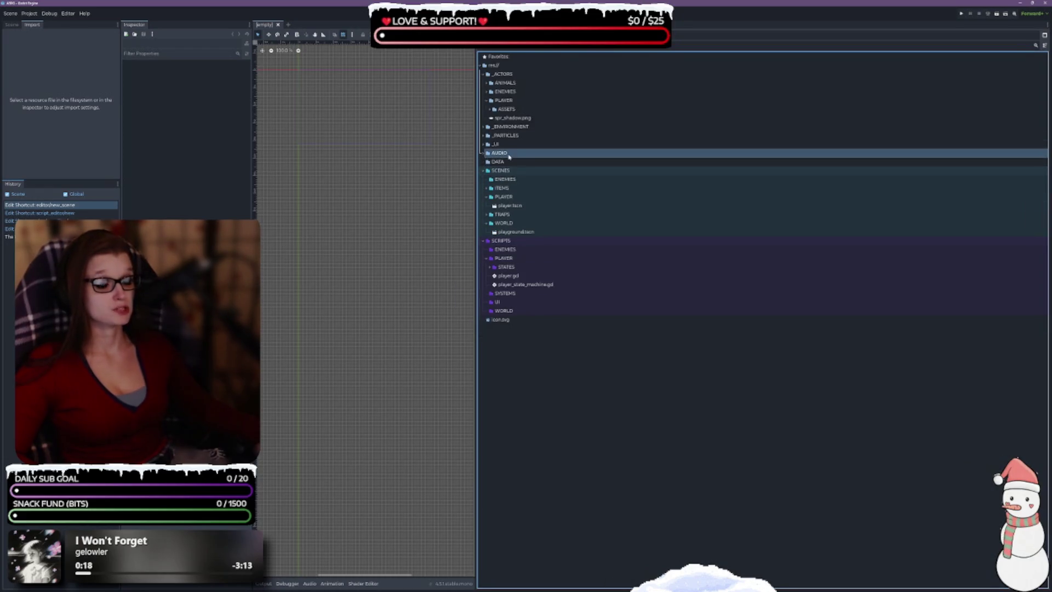
Colour the AUDIO folder pink and the DATA folder red.
right_click(509, 156)
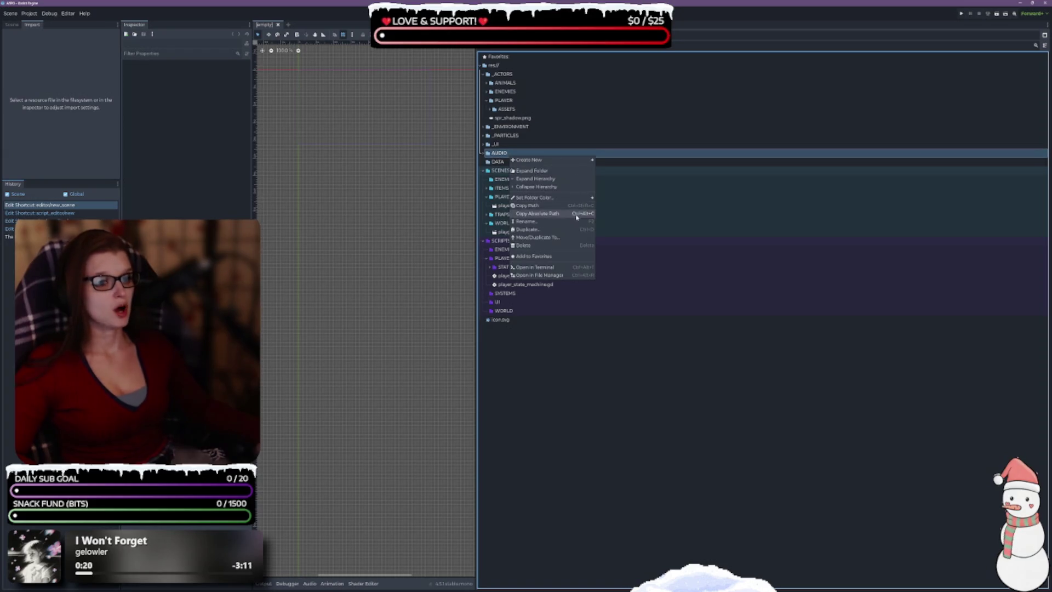
mouse_move(580, 199)
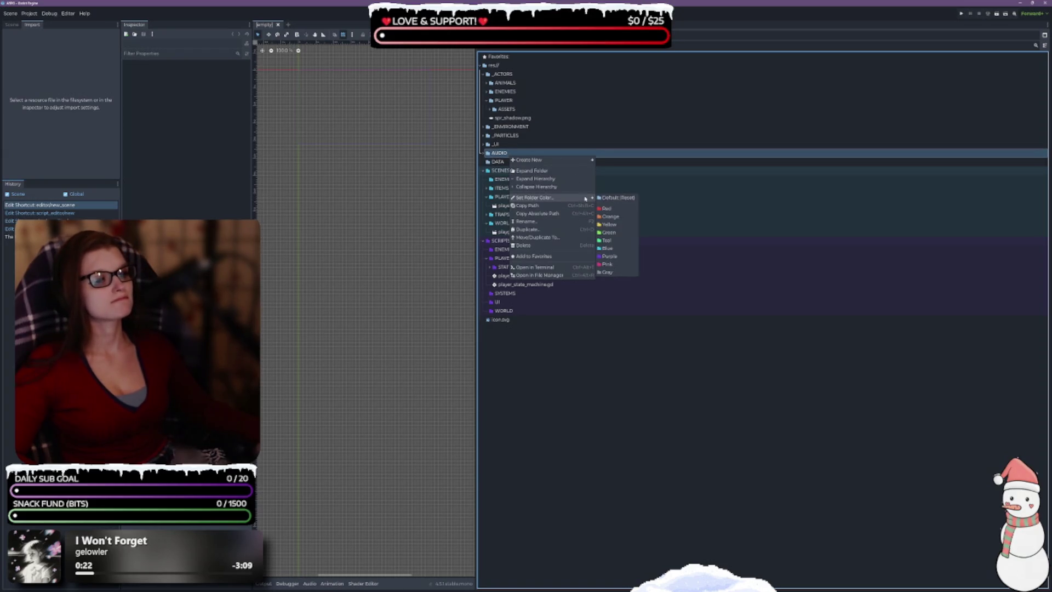
left_click(607, 264)
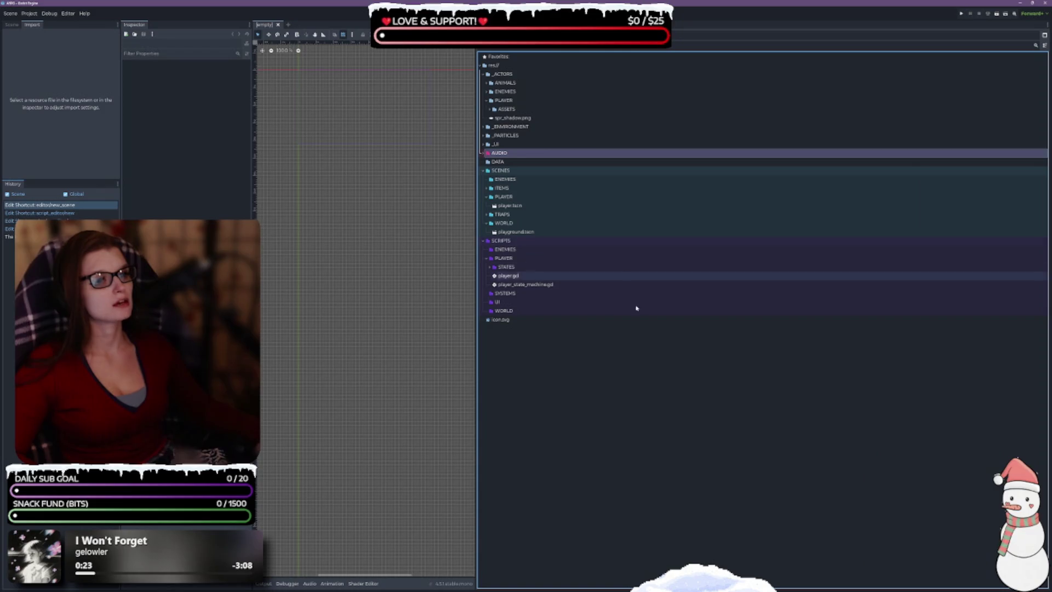
left_click(503, 162)
right_click(504, 162)
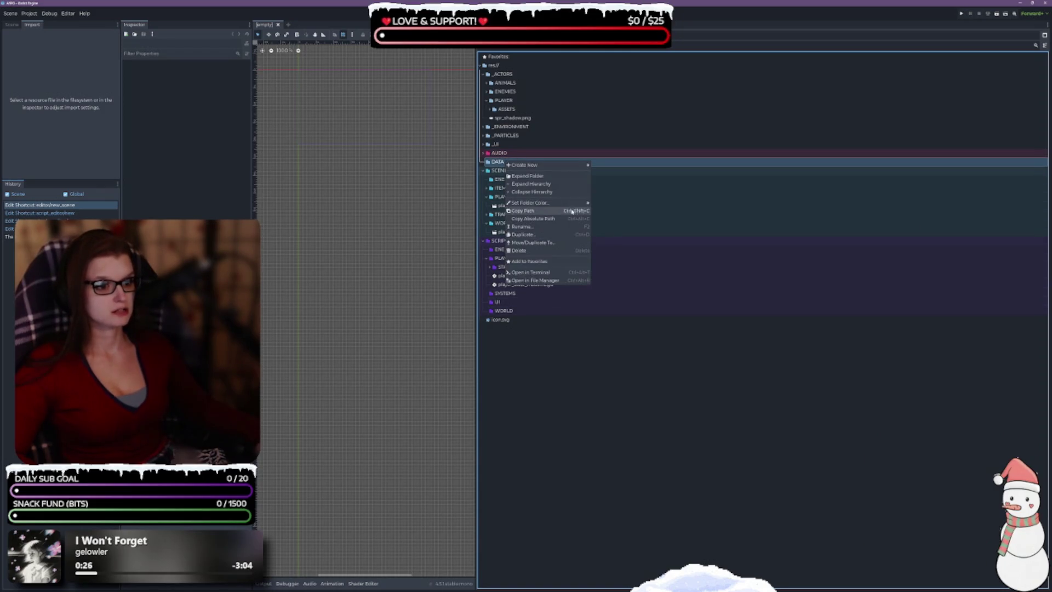
mouse_move(573, 208)
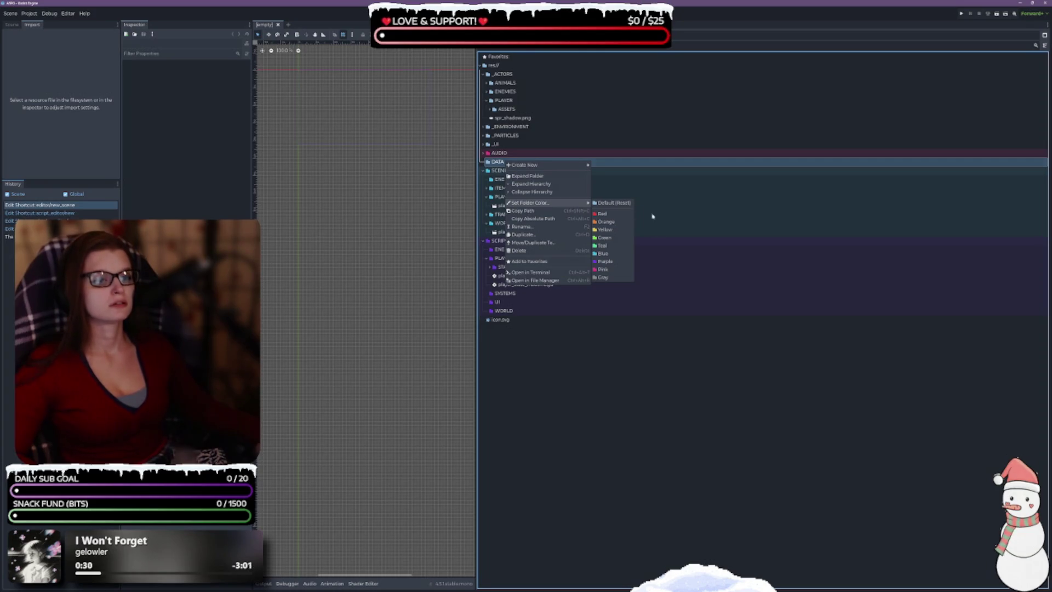
left_click(603, 214)
Change the AUDIO folder colour from pink to yellow.
left_click(493, 153)
right_click(493, 154)
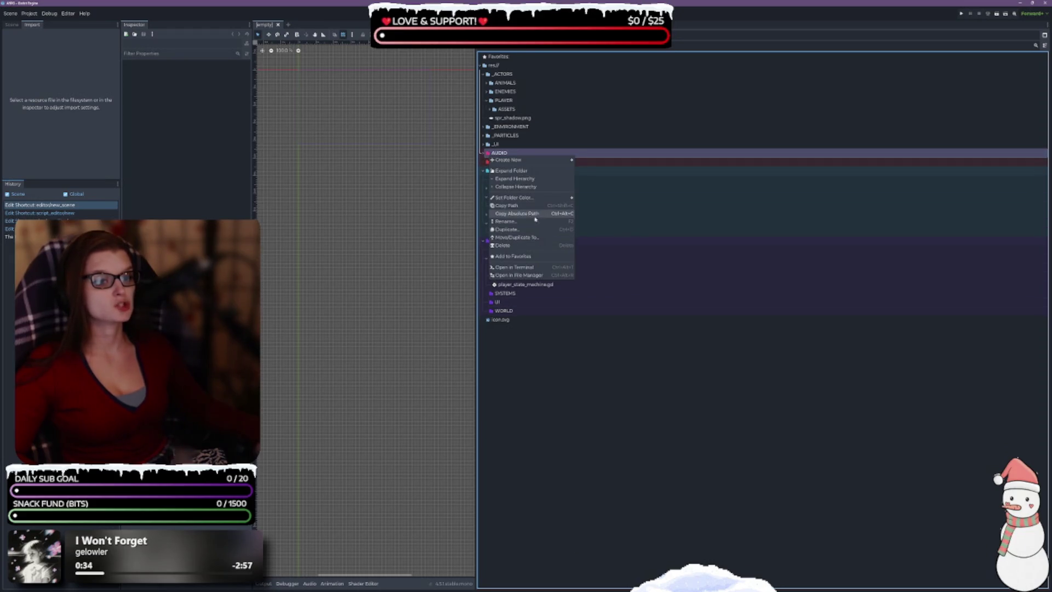
mouse_move(541, 200)
left_click(588, 224)
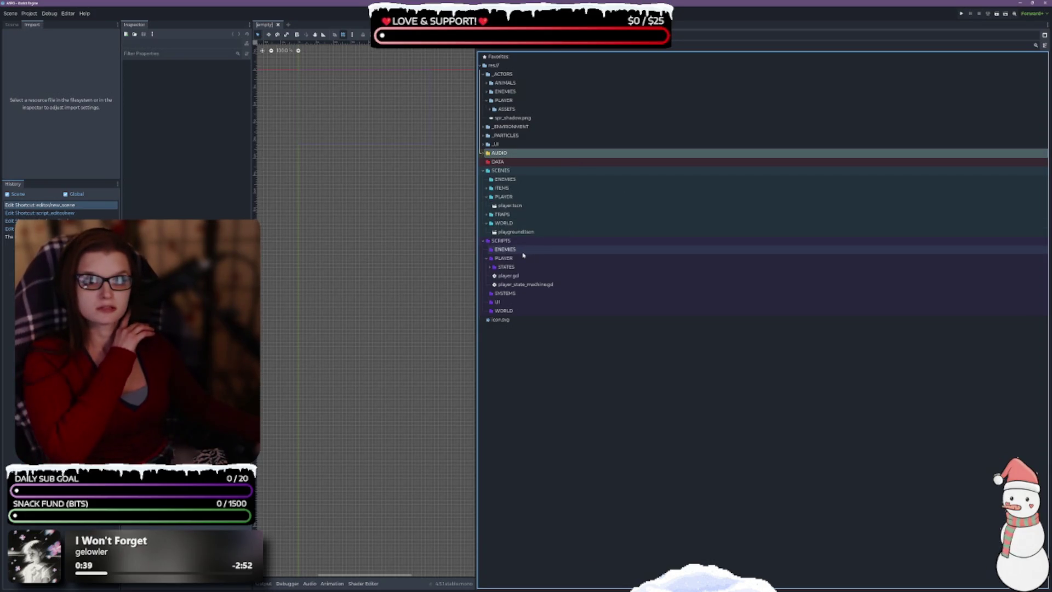
left_click(588, 362)
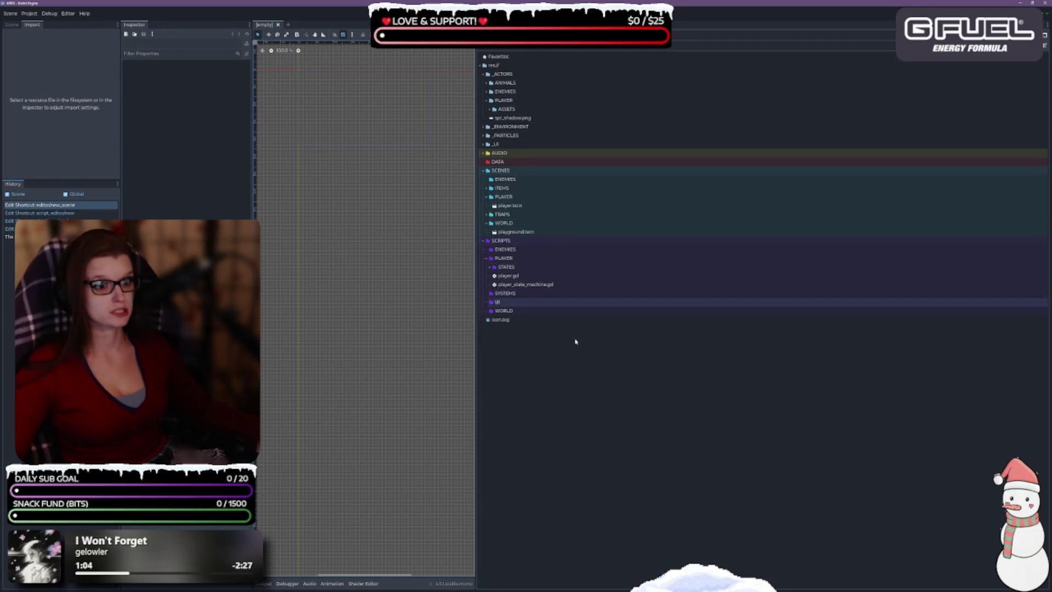
left_click(505, 66)
Create a new ART folder at the project root (res://).
right_click(505, 66)
mouse_move(580, 69)
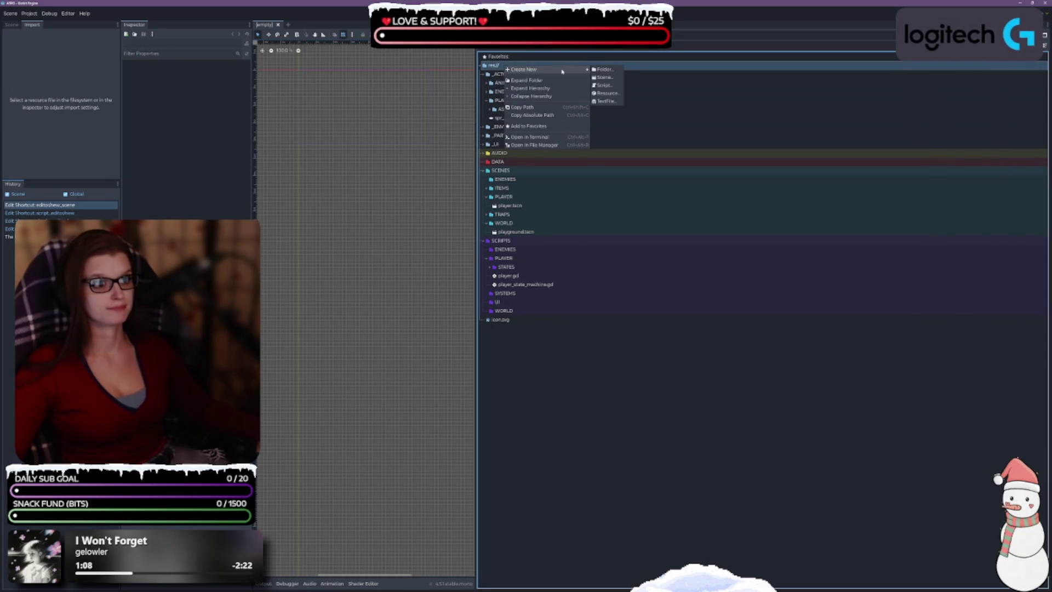
left_click(613, 73)
type("ART")
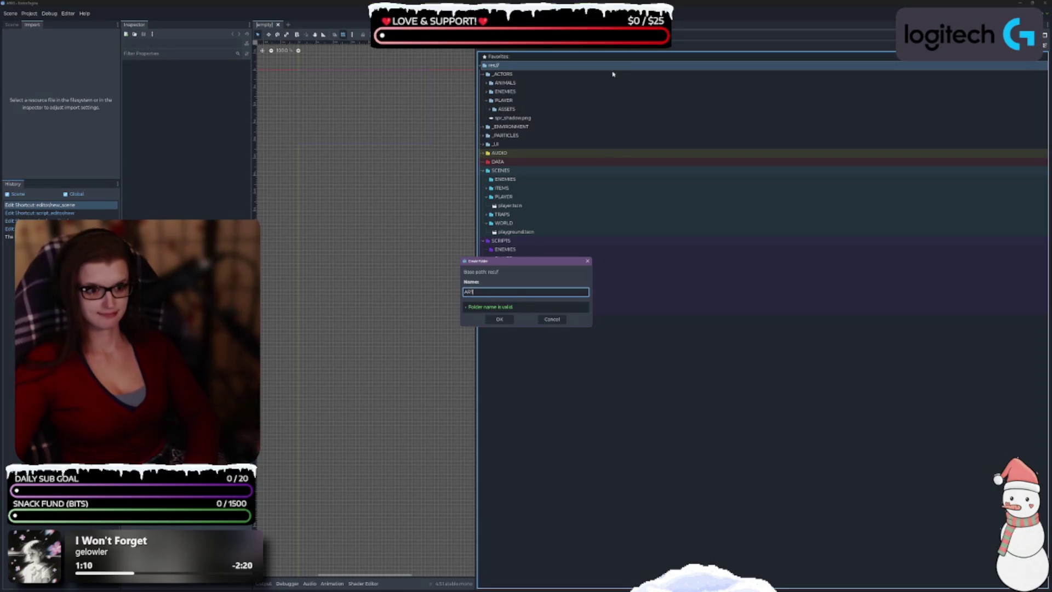
key("Return")
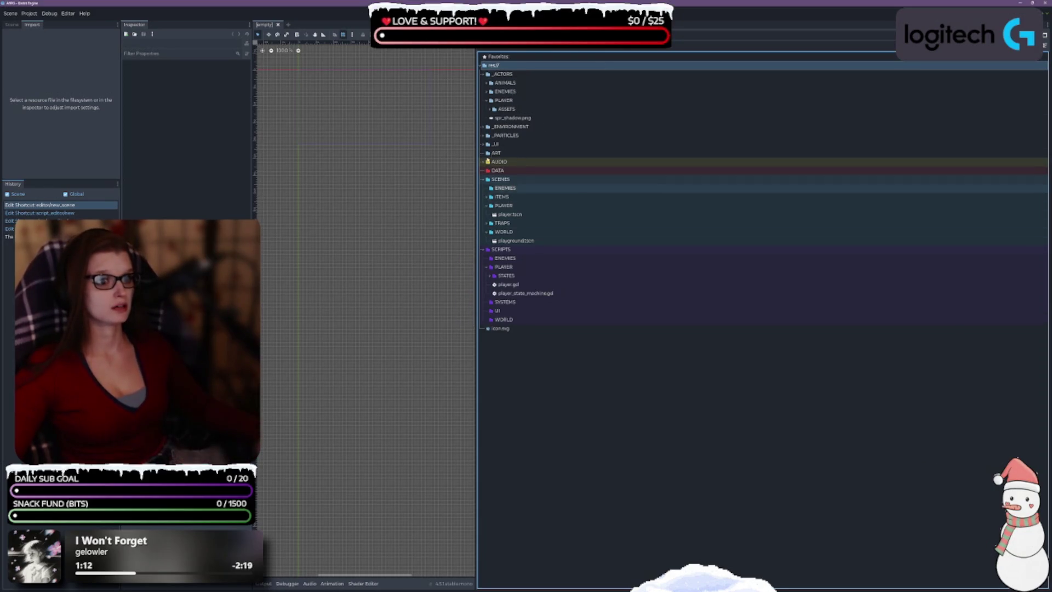
Set the ART folder colour to orange.
right_click(496, 153)
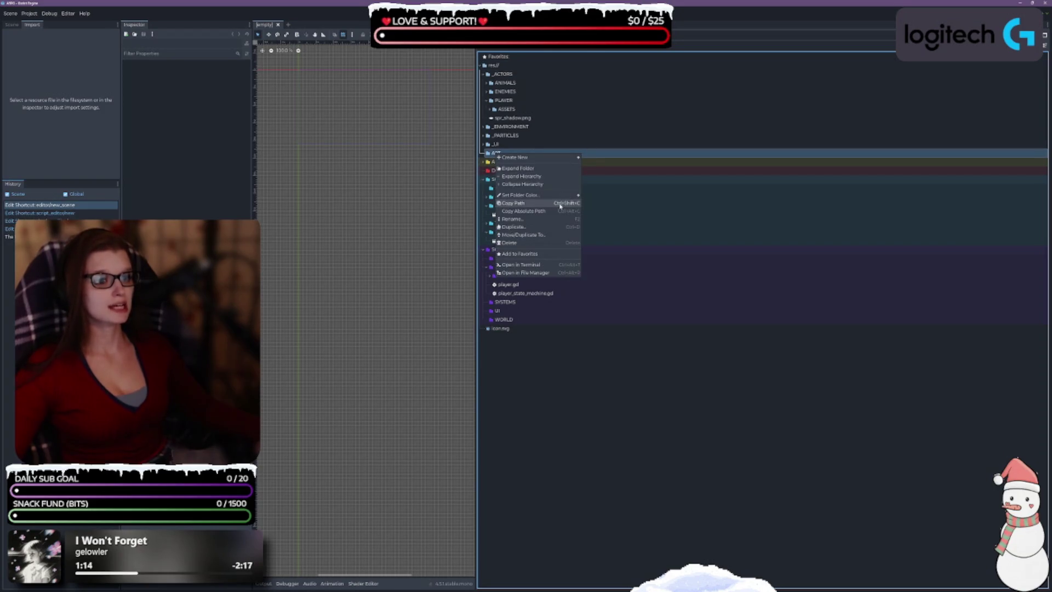
mouse_move(561, 198)
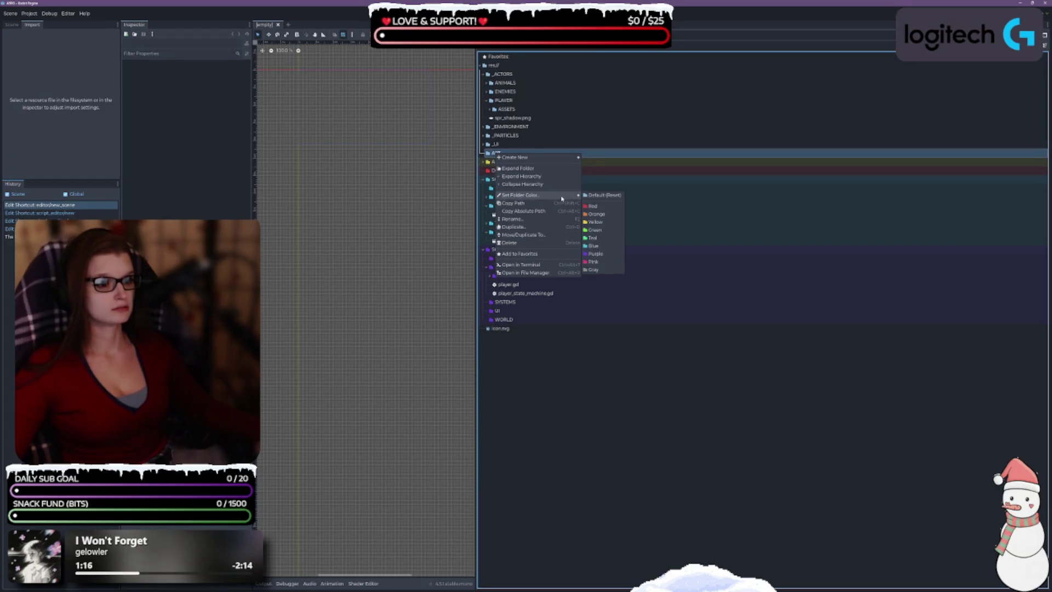
left_click(597, 214)
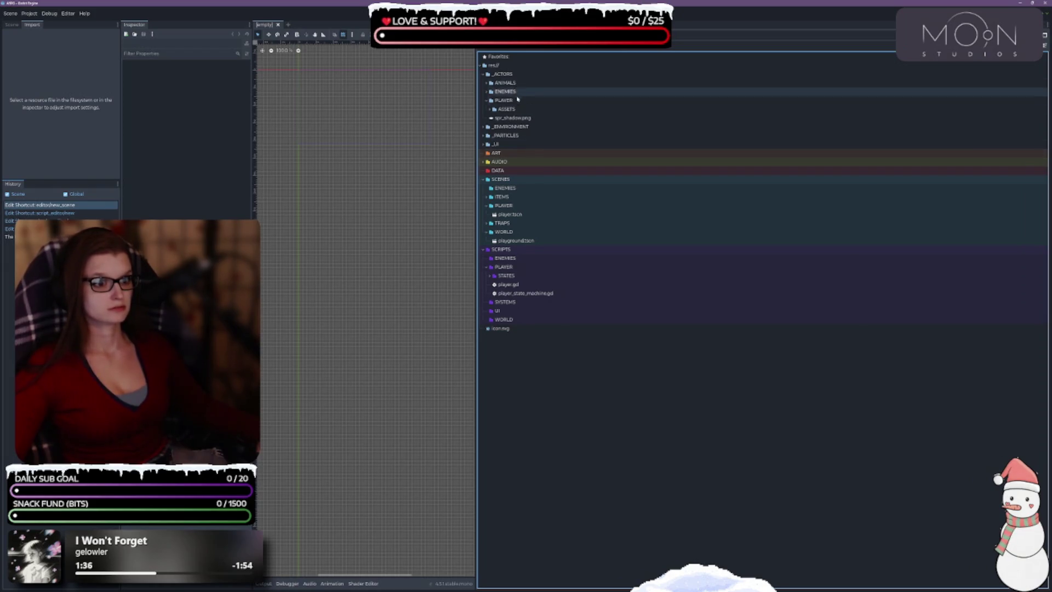
right_click(505, 156)
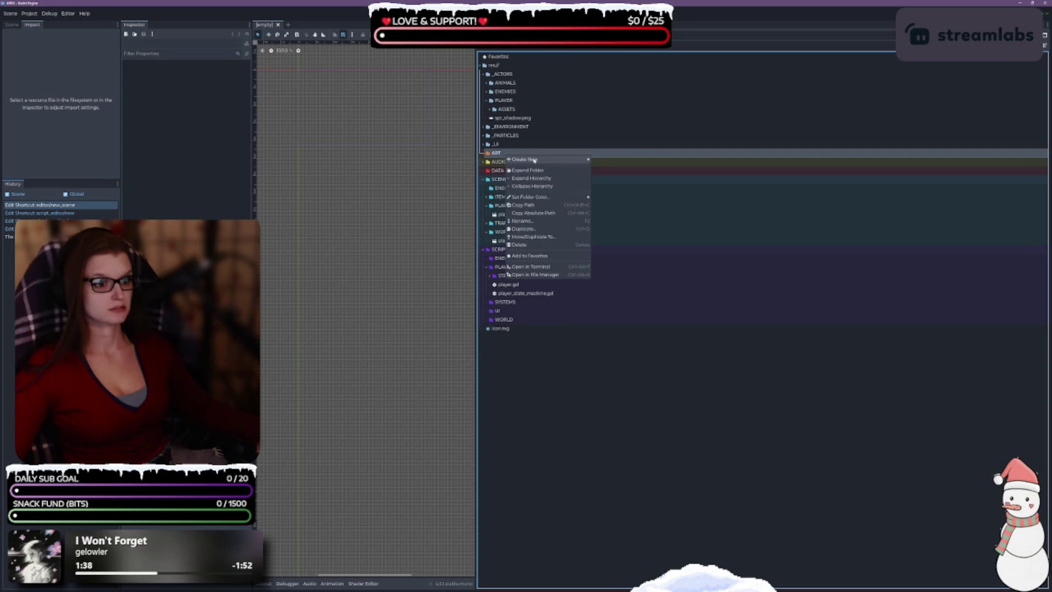
Create a PLAYER subfolder inside ART and expand ART to show it.
left_click(611, 159)
type("PLAYER")
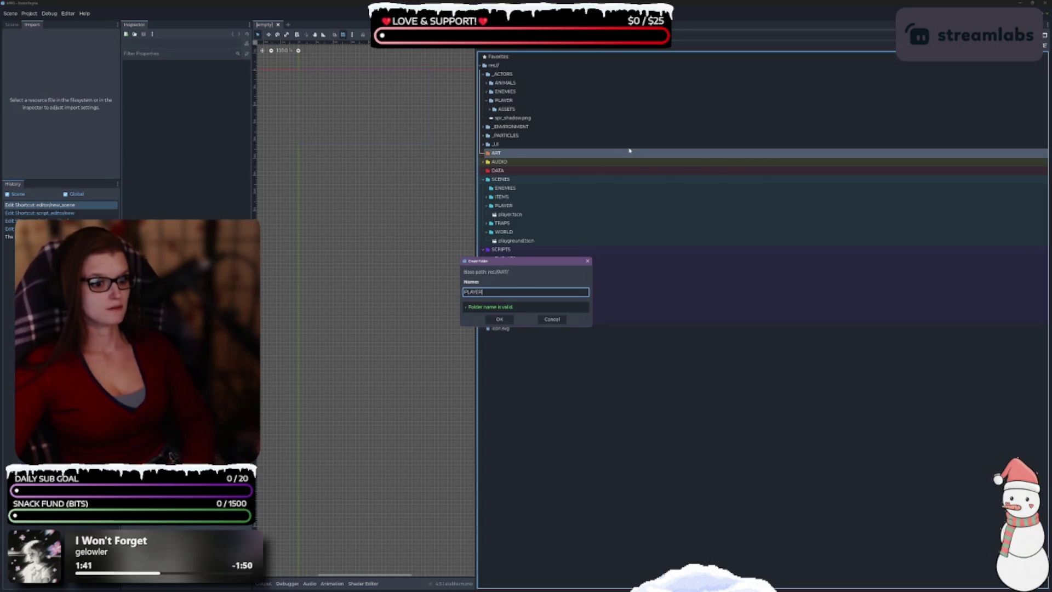
key("Return")
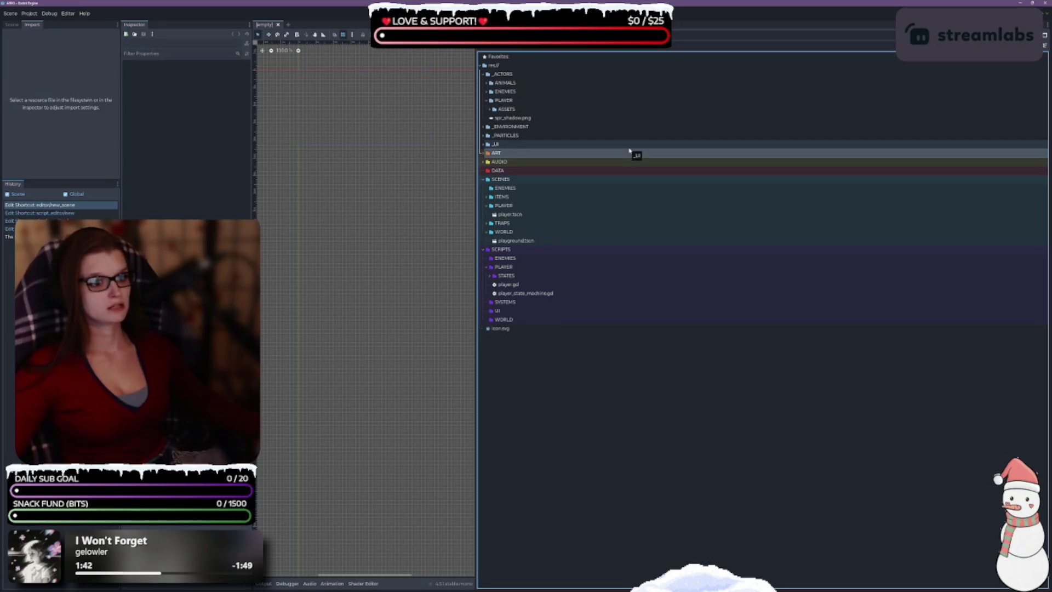
left_click(479, 155)
left_click(479, 154)
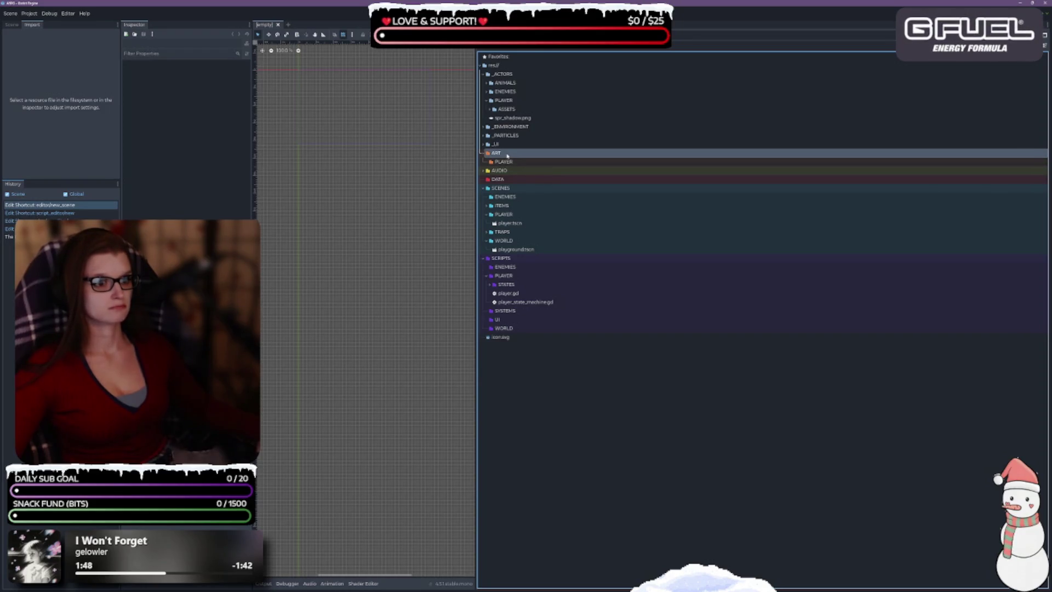
left_click(507, 162)
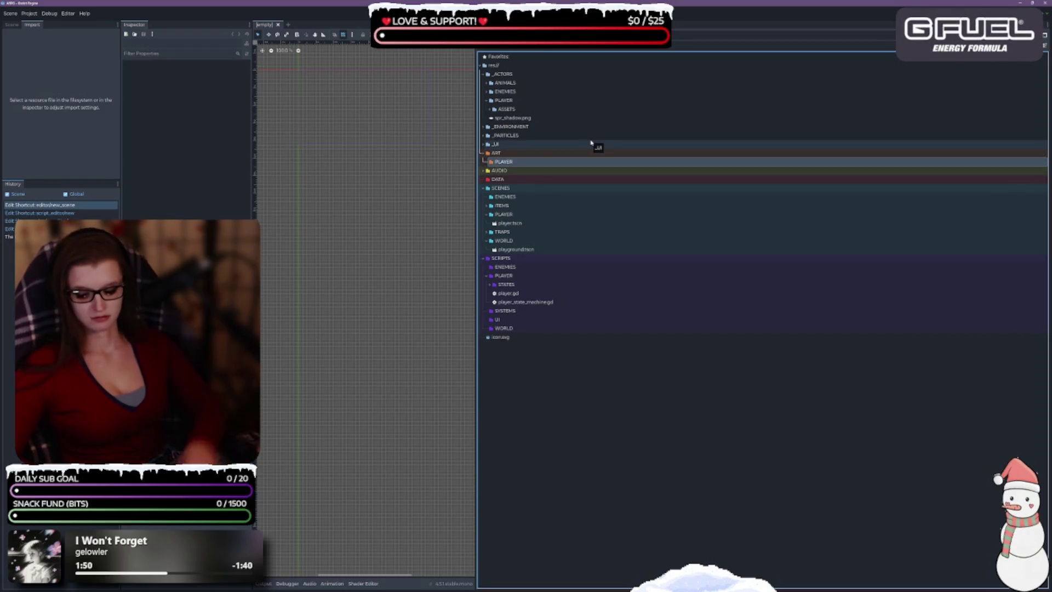
Duplicate PLAYER with Ctrl+D into ENEMIES, TILESETS and UI folders.
key("ctrl+d")
type("ENEMIES")
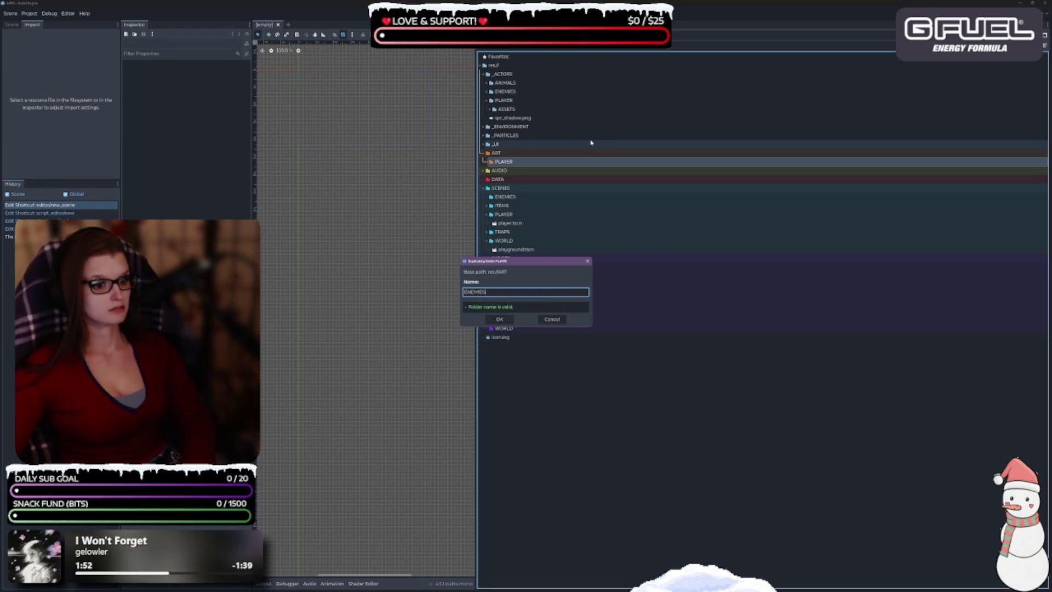
key("Return")
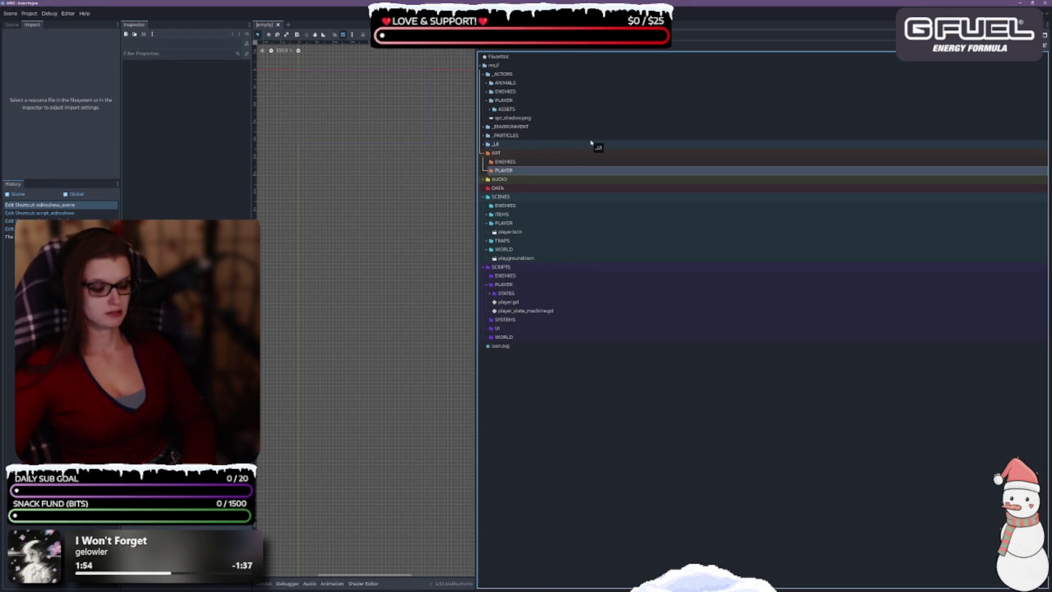
key("ctrl+d")
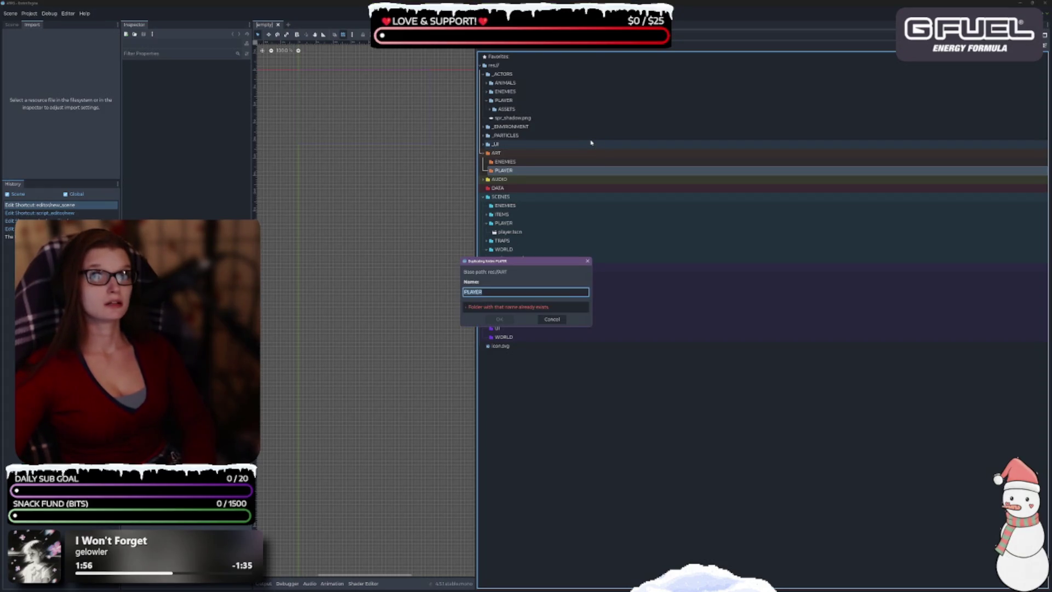
type("TR")
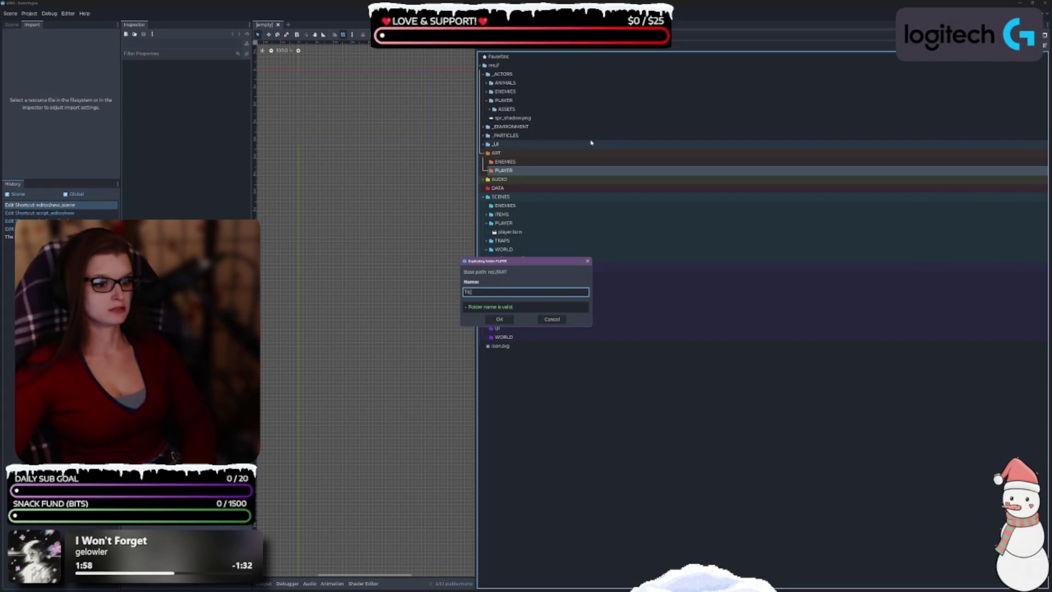
key("Return")
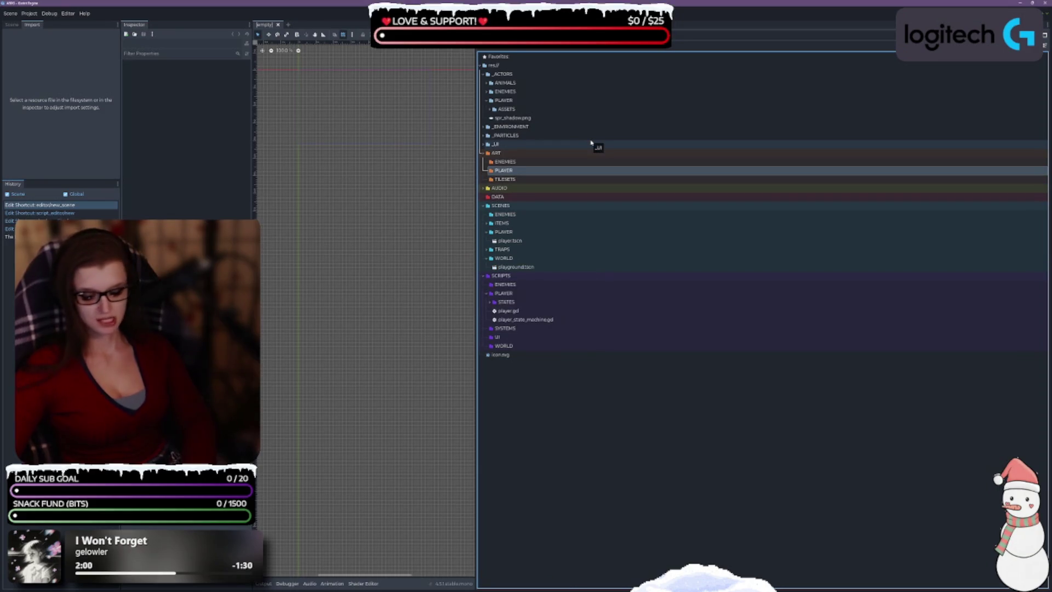
key("ctrl+d")
type("UI")
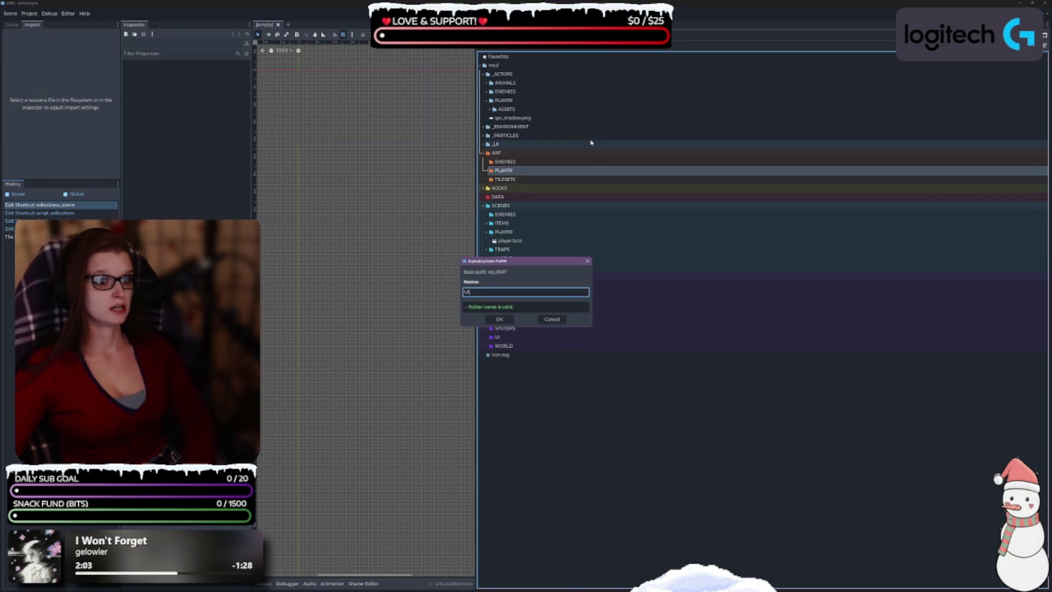
key("Return")
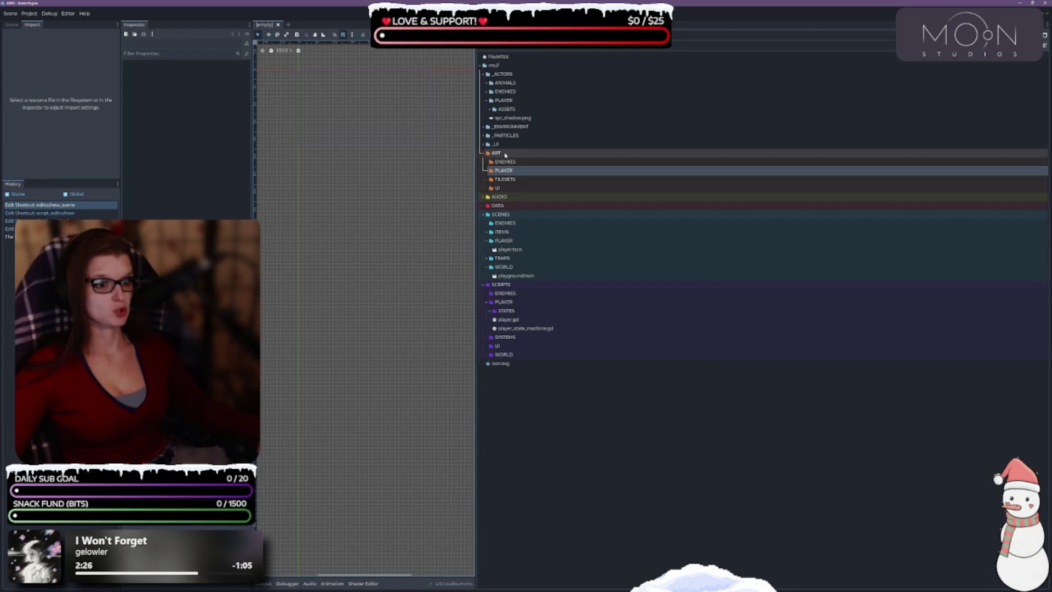
Create an ANIMALS subfolder inside ART.
right_click(505, 154)
mouse_move(548, 158)
left_click(606, 158)
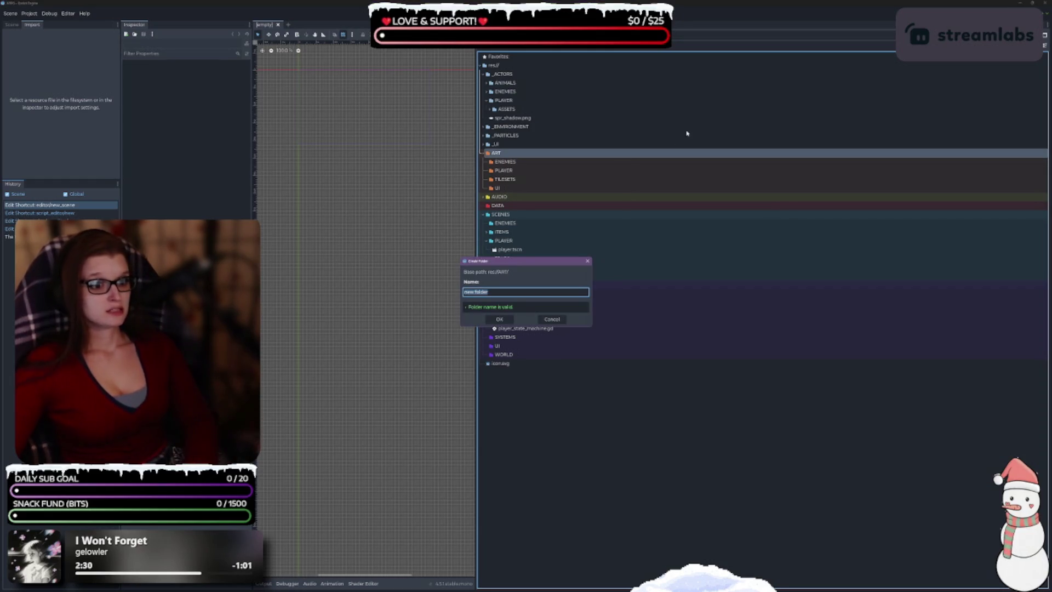
type("ANIM")
type("ALS")
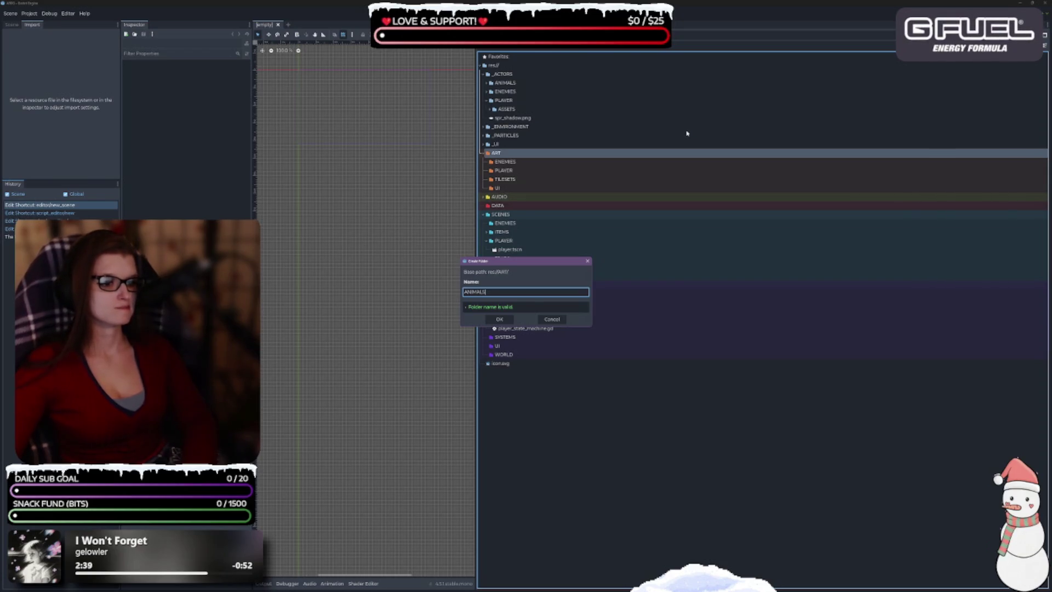
key("Return")
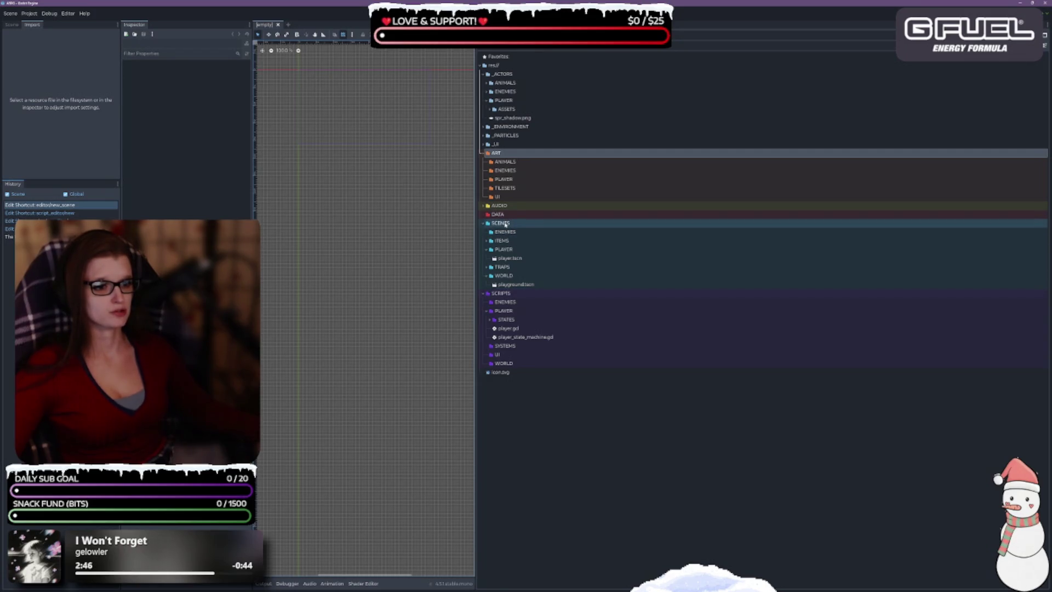
left_click(508, 162)
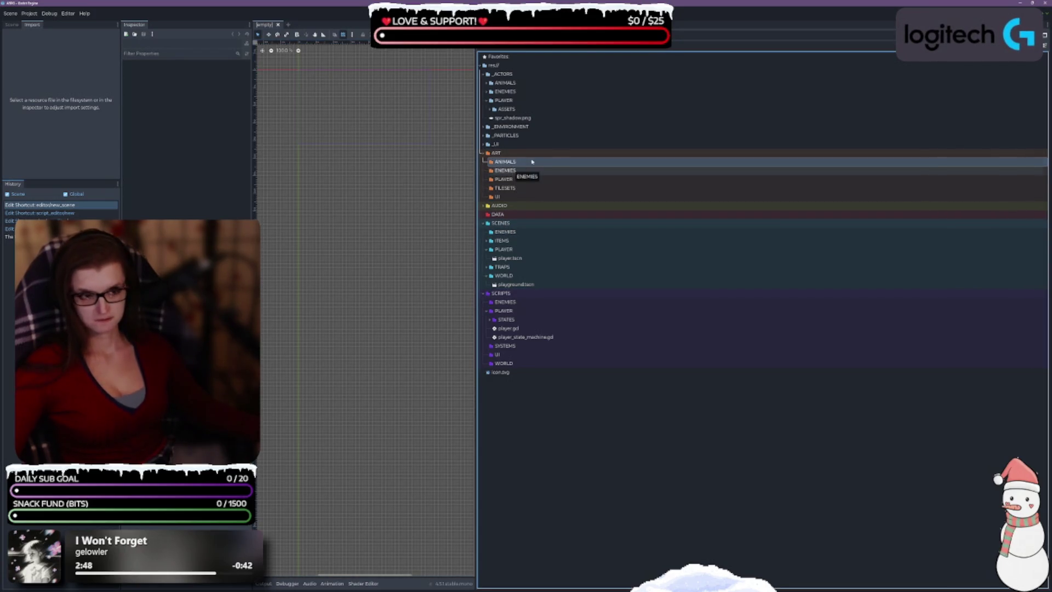
Duplicate SCENES/ENEMIES as a new SCENES/ANIMALS folder.
left_click(511, 223)
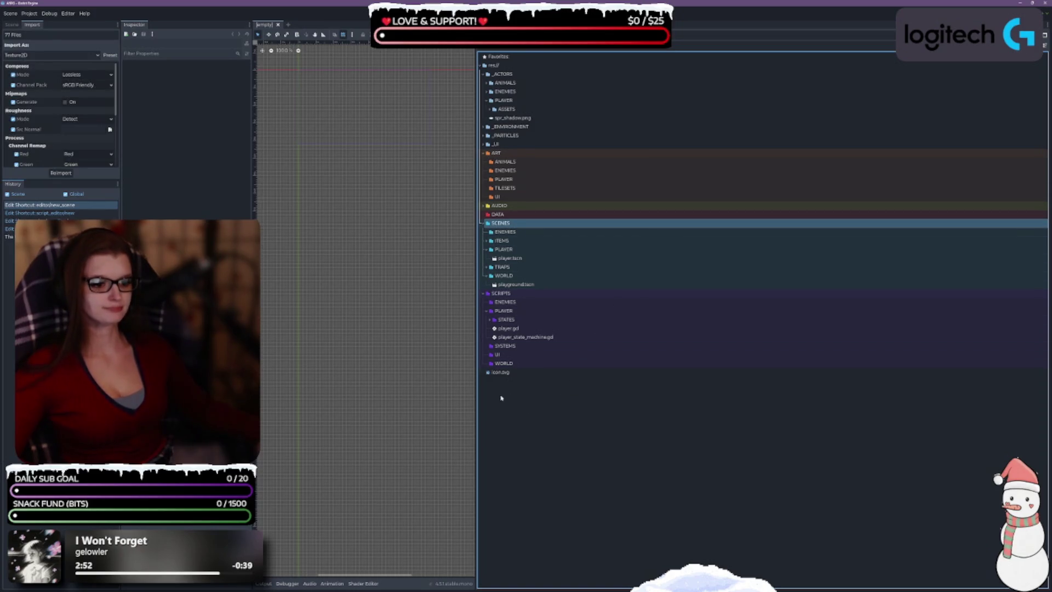
left_click(506, 233, "ctrl")
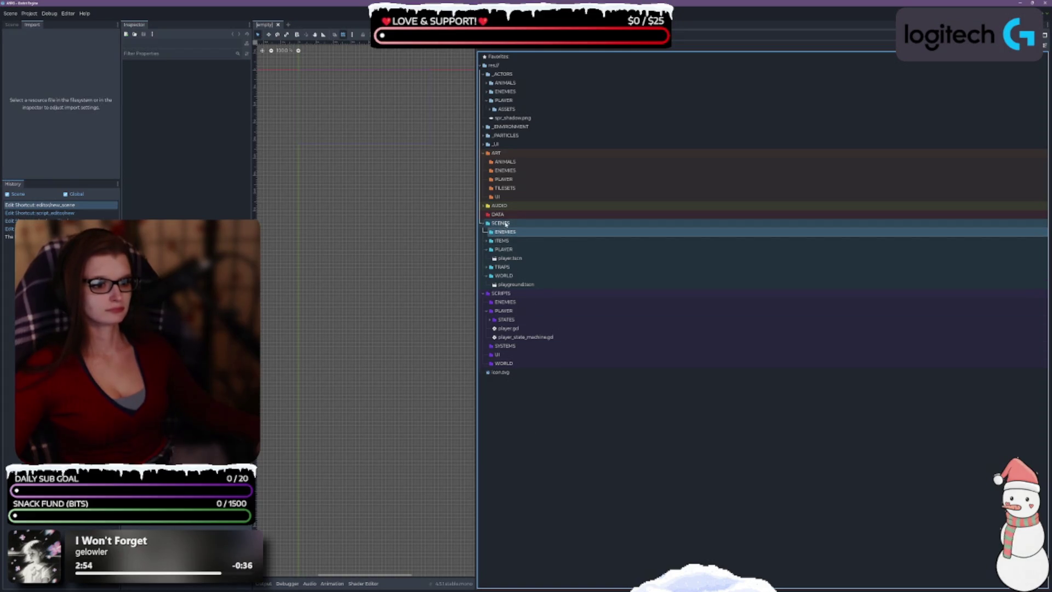
left_click(516, 232)
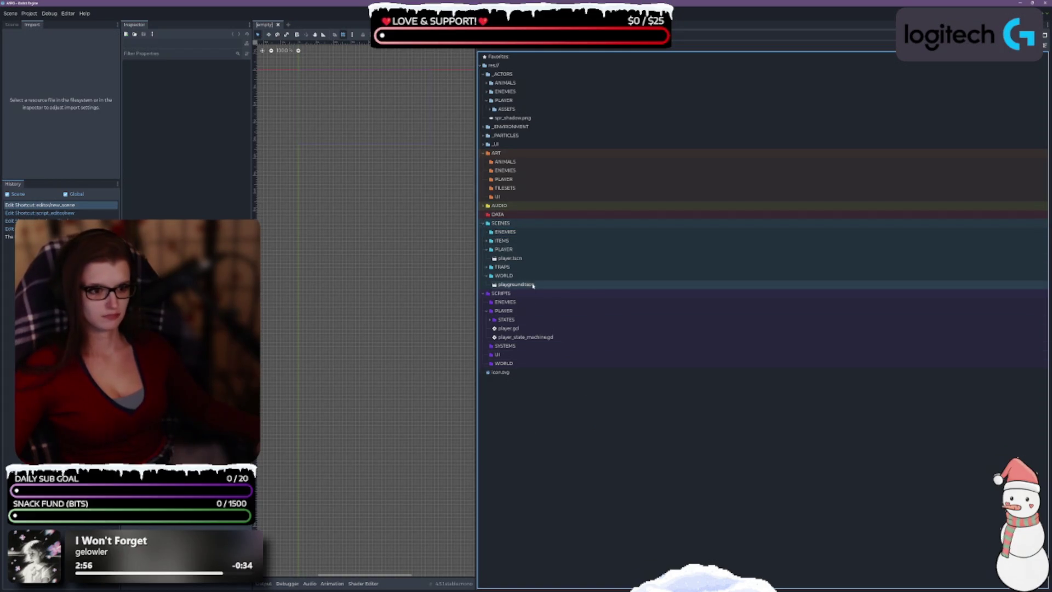
key("ctrl+d")
type("ANIMALS")
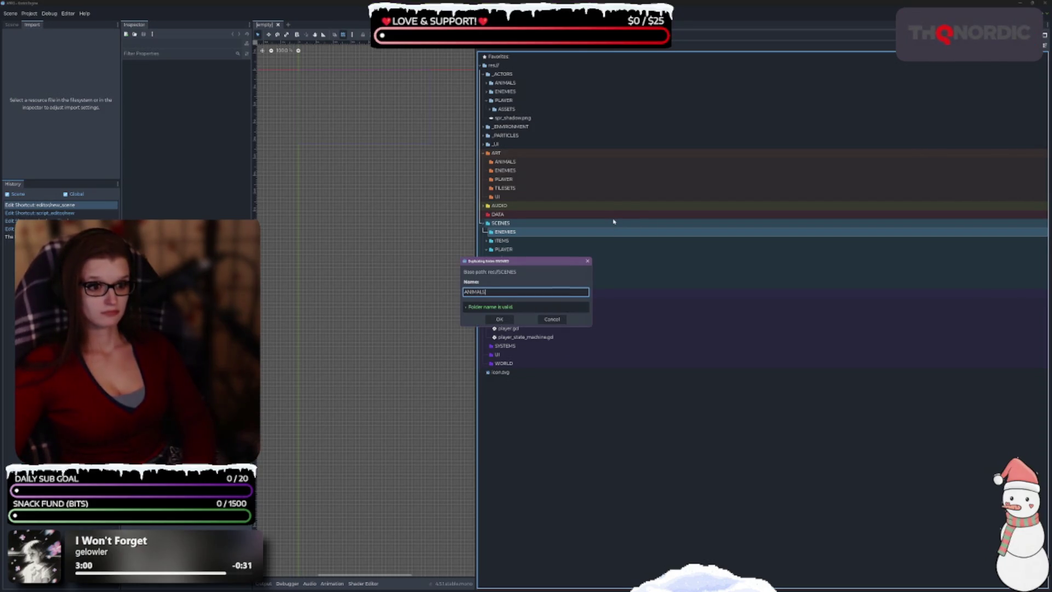
key("Return")
Create an ANIMALS subfolder inside SCRIPTS.
left_click(501, 303)
right_click(500, 307)
mouse_move(501, 309)
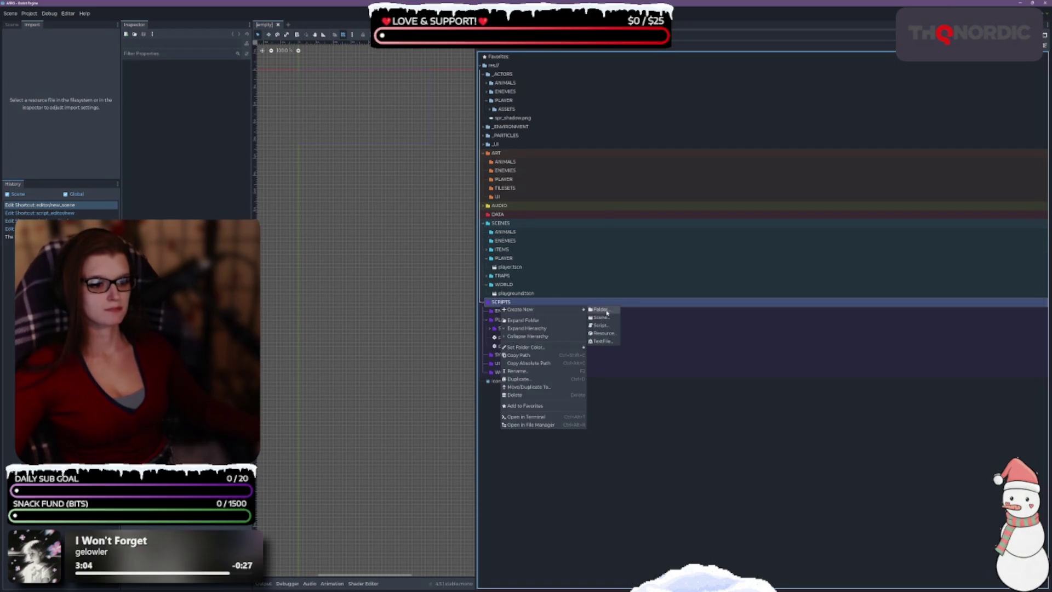
left_click(603, 311)
type("ANIMAL")
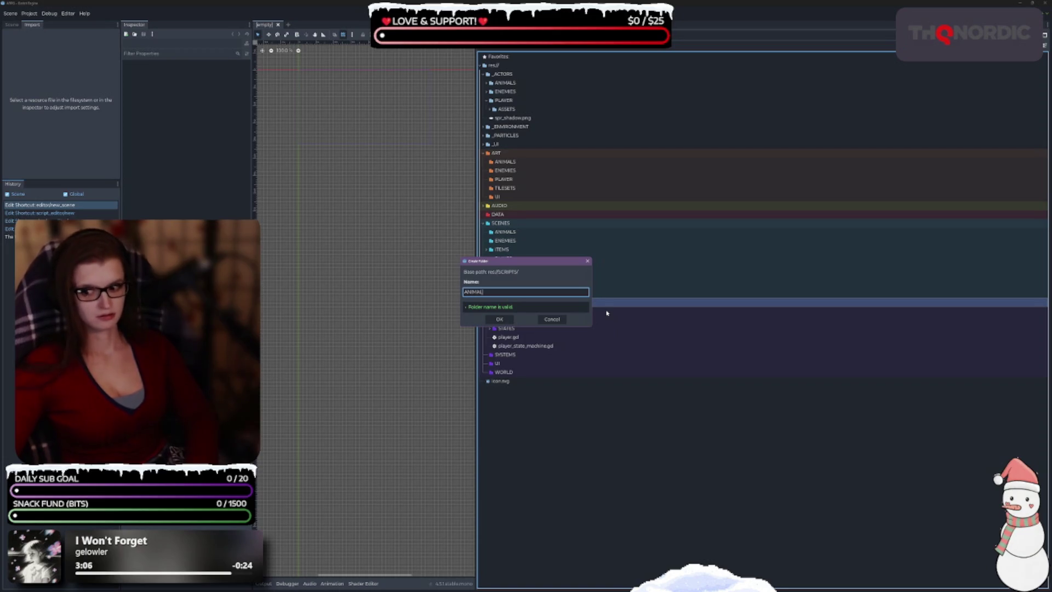
type("S")
key("Return")
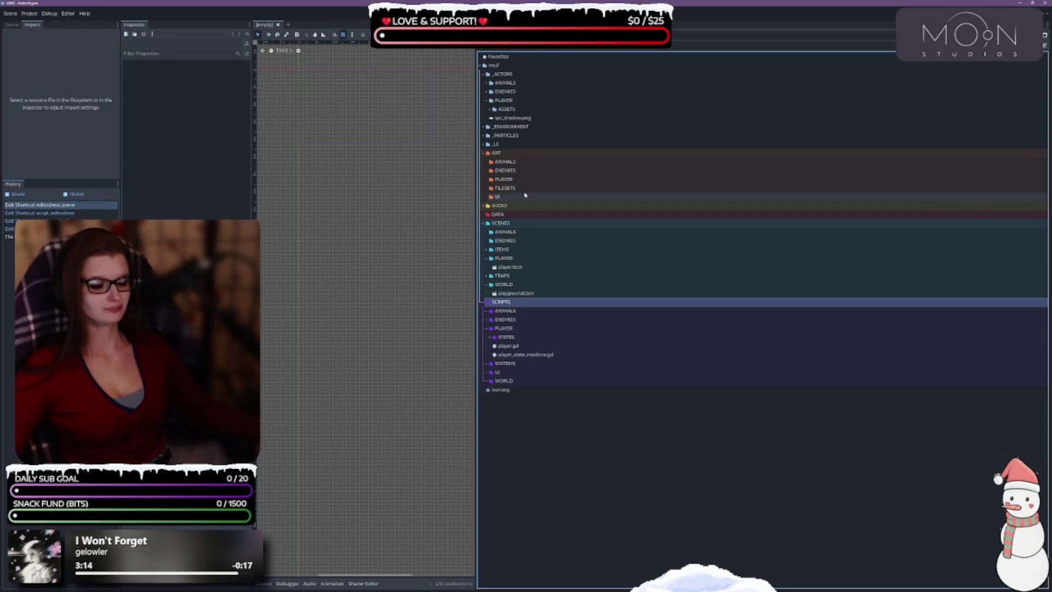
left_click(486, 83)
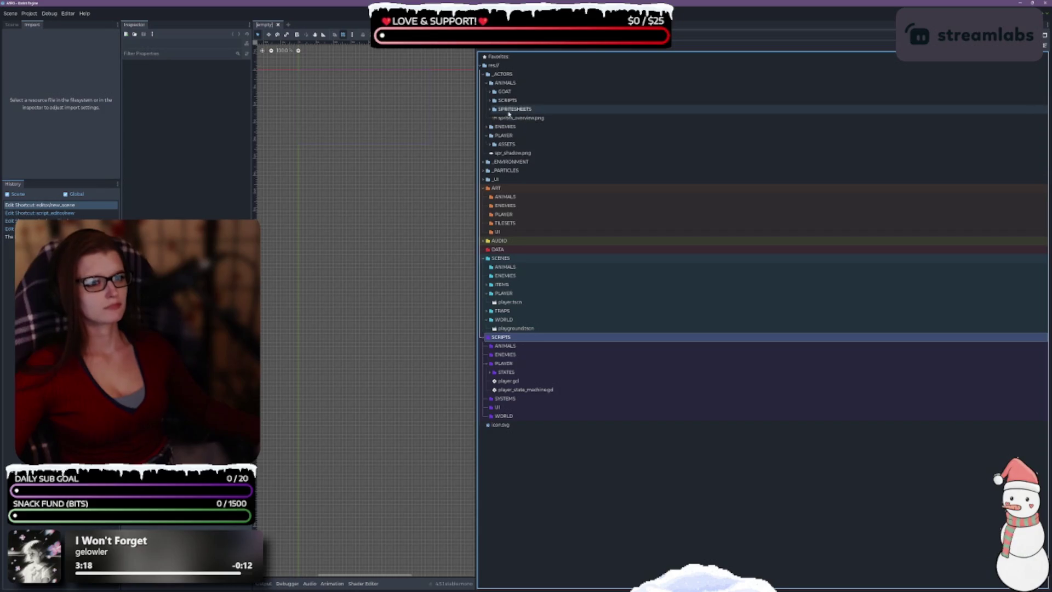
Move the GOAT folder from _ACTORS/ANIMALS into ART/ANIMALS.
left_click(492, 93)
left_click(490, 92)
left_click(490, 92)
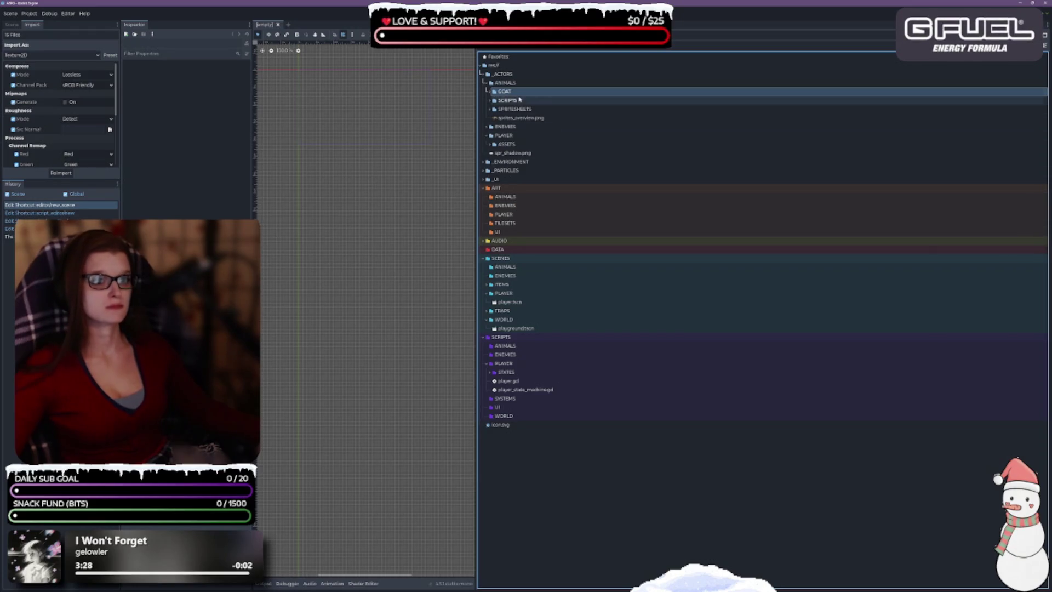
mouse_move(507, 93)
left_mouse_down()
mouse_move(534, 204)
mouse_move(521, 197)
left_mouse_up()
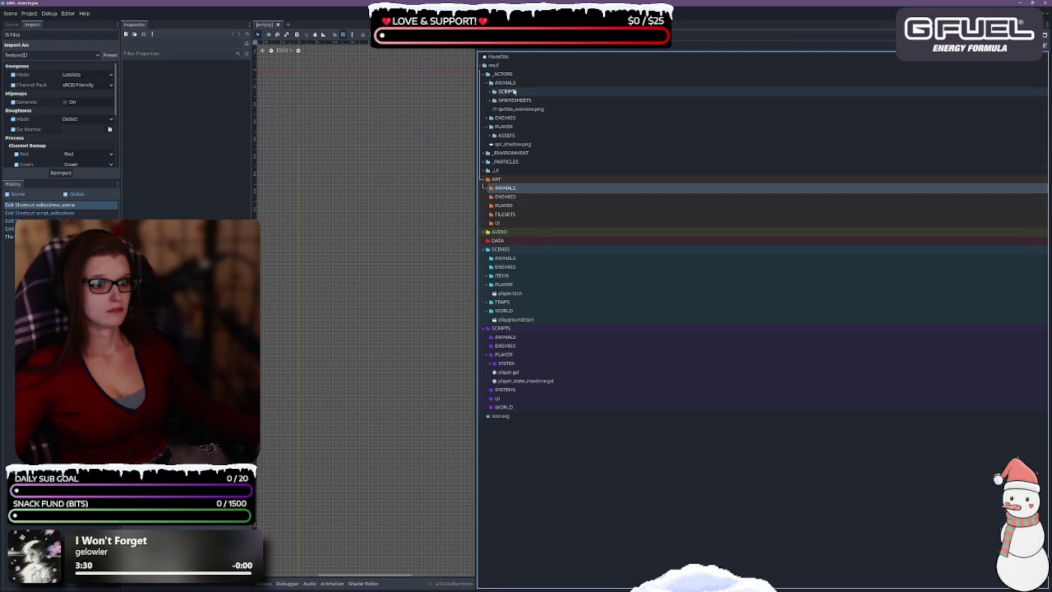
Move goat.tscn from the SCRIPTS subfolder into the top-level SCRIPTS folder.
left_click(489, 94)
left_click(520, 101)
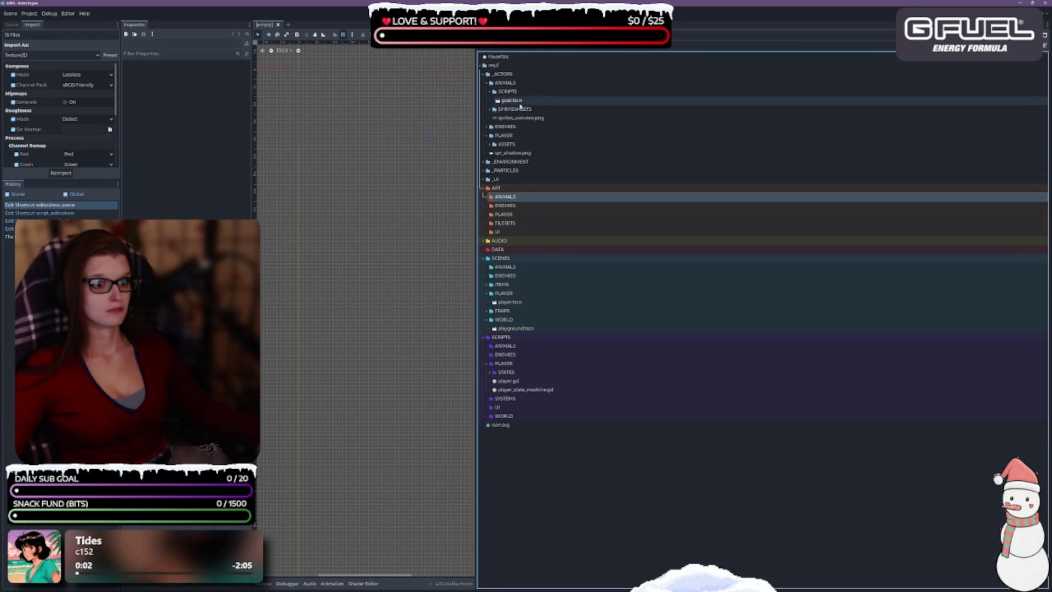
left_click_drag(514, 101, 517, 350)
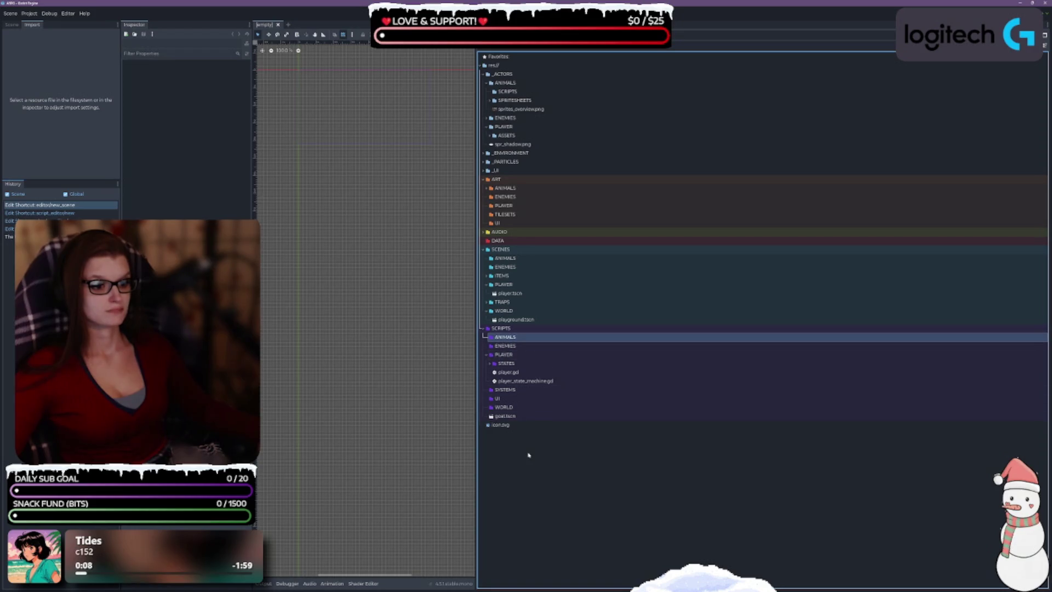
left_click(510, 338)
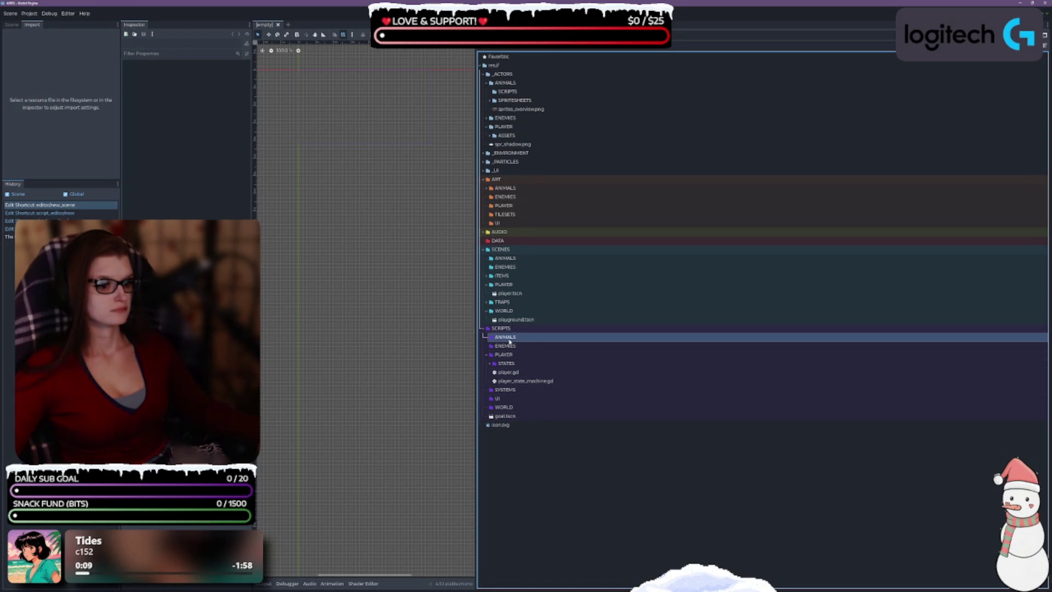
left_click(557, 488)
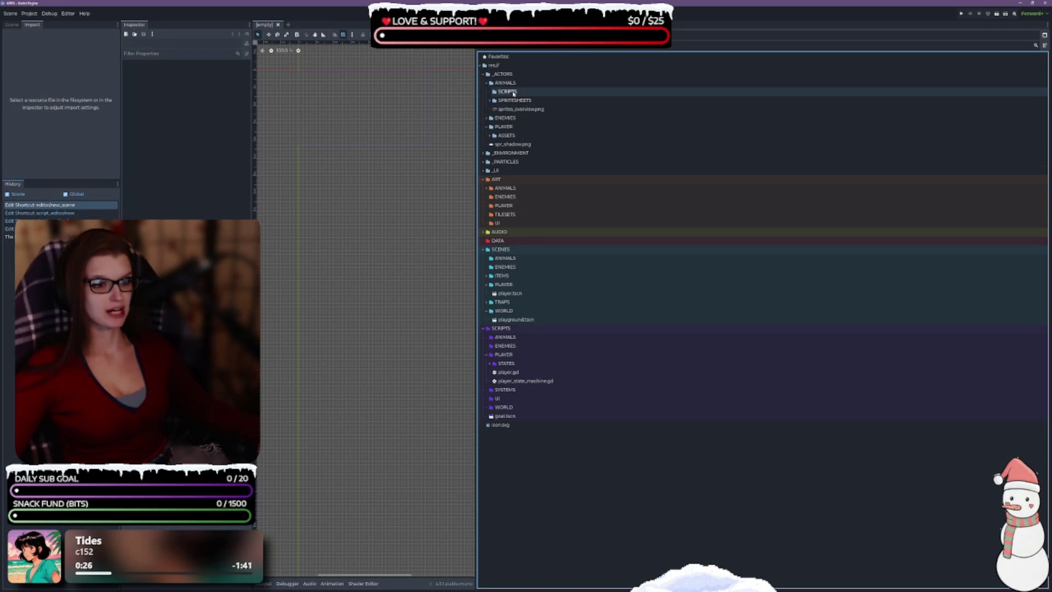
Move the 15 animal spritesheets into ART/ANIMALS and delete the emptied SPRITESHEETS folder.
left_click(525, 93)
left_click_drag(525, 93, 487, 95)
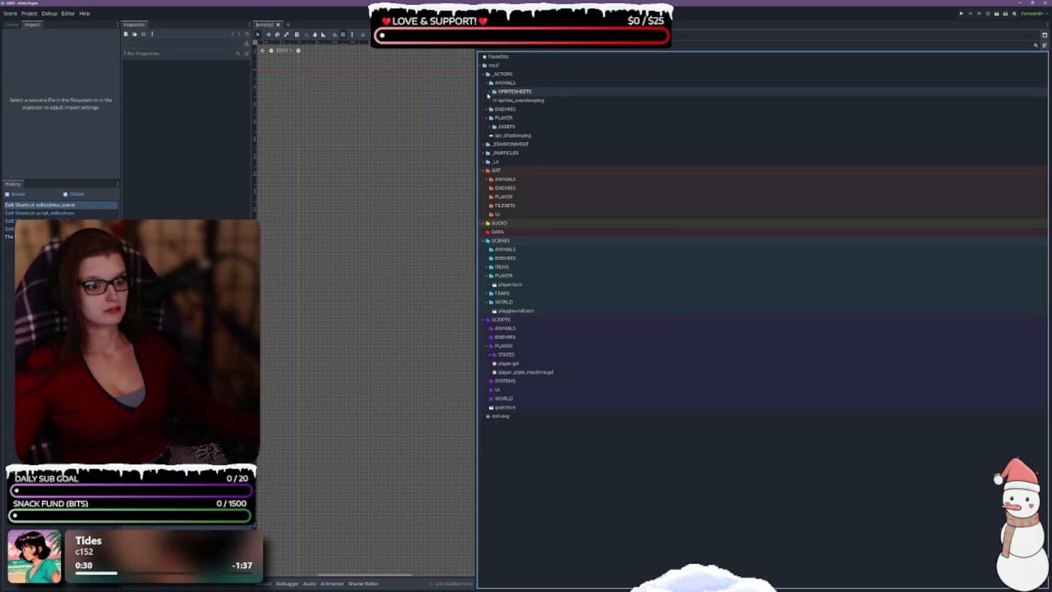
left_click(488, 92)
left_click(525, 100)
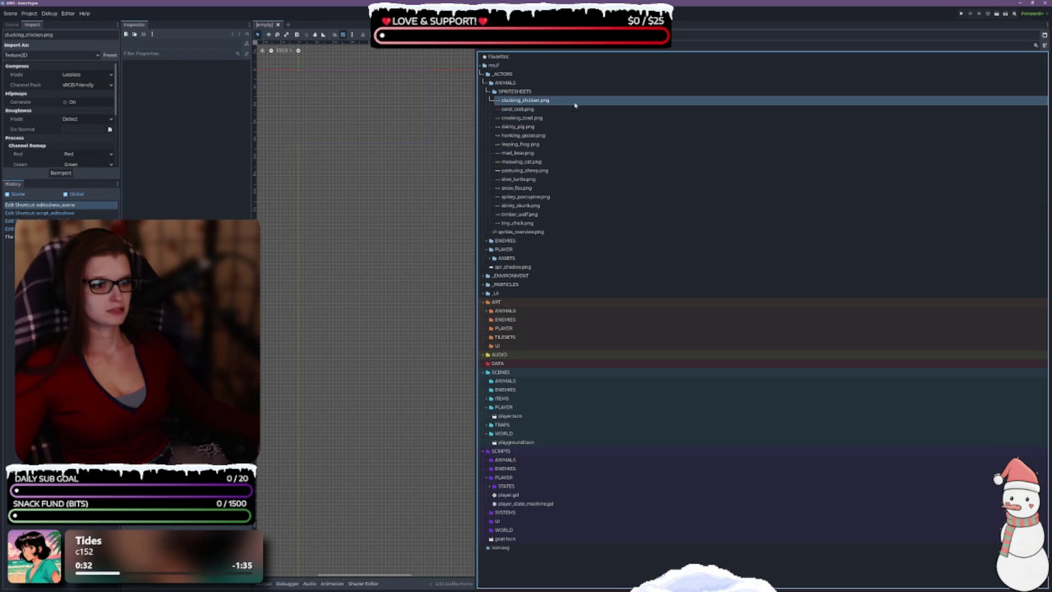
left_click(538, 225, "shift")
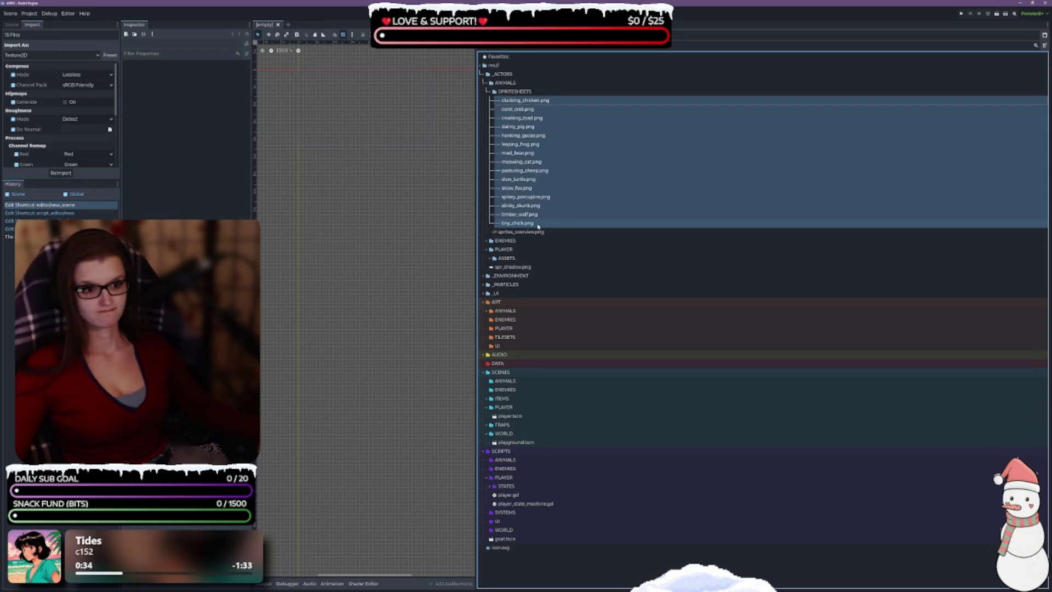
mouse_move(624, 187)
left_mouse_down()
mouse_move(553, 258)
mouse_move(517, 318)
mouse_move(511, 312)
left_mouse_up()
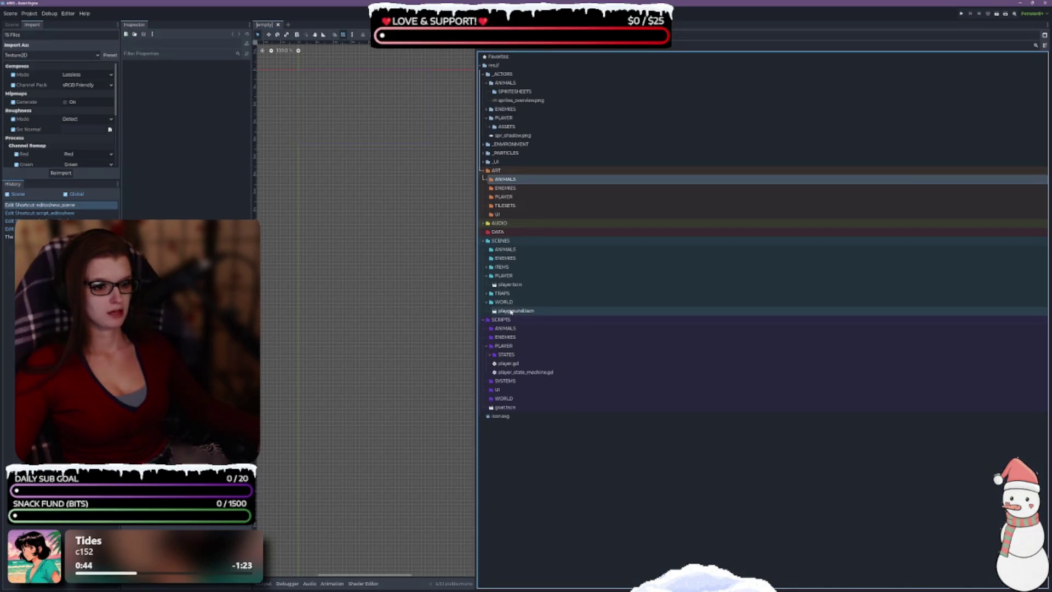
left_click(539, 92)
key("Delete")
key("Return")
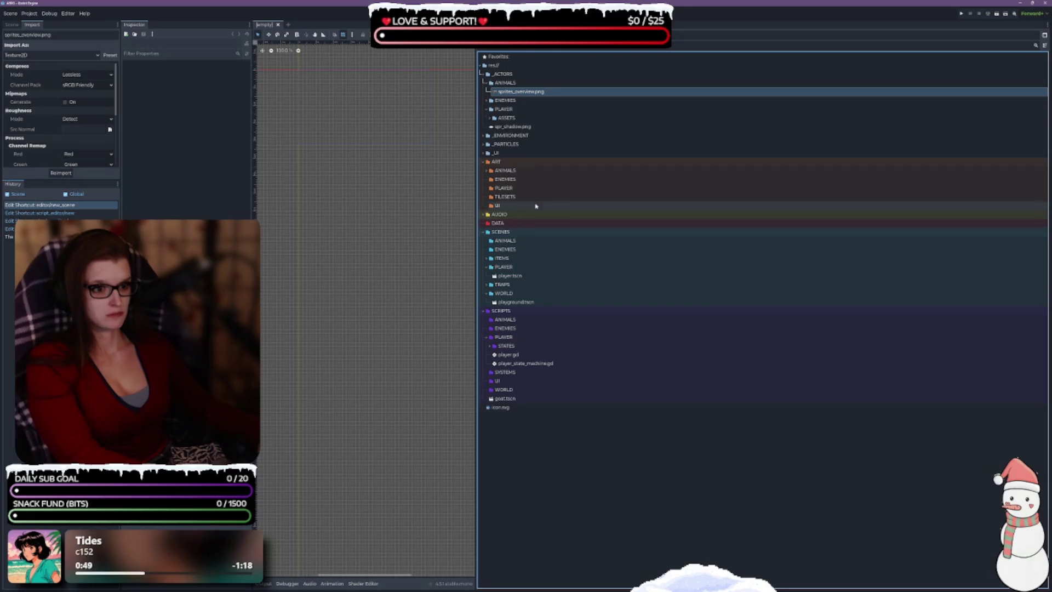
Move sprites_overview.png into ART/ANIMALS and delete the empty _ACTORS/ANIMALS folder.
mouse_move(540, 92)
left_mouse_down()
mouse_move(515, 249)
mouse_move(509, 241)
left_mouse_up()
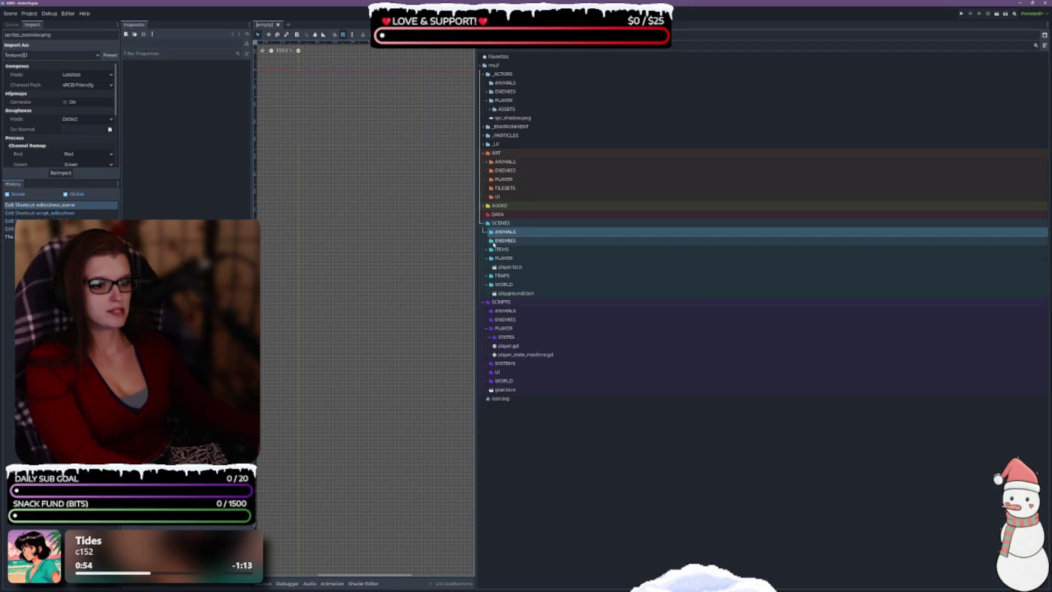
left_click(487, 232)
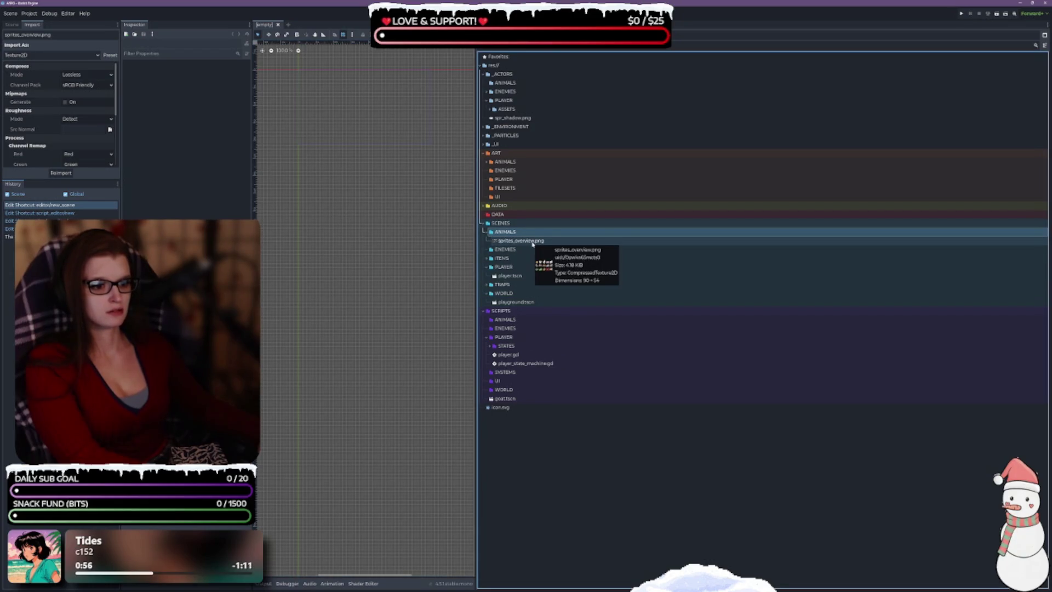
mouse_move(532, 242)
left_mouse_down()
mouse_move(566, 212)
mouse_move(516, 163)
left_mouse_up()
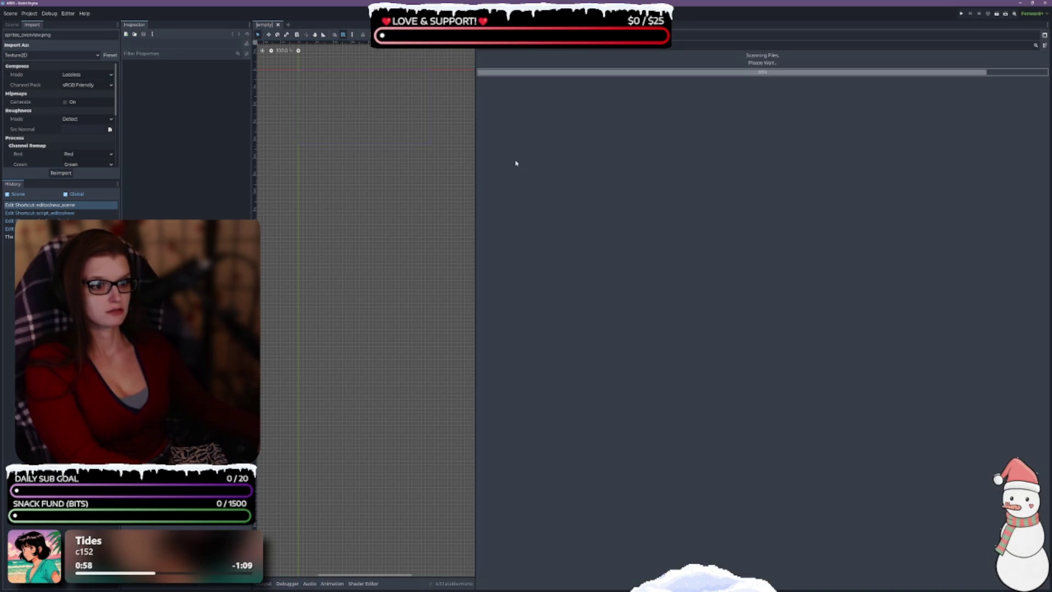
left_click(535, 85)
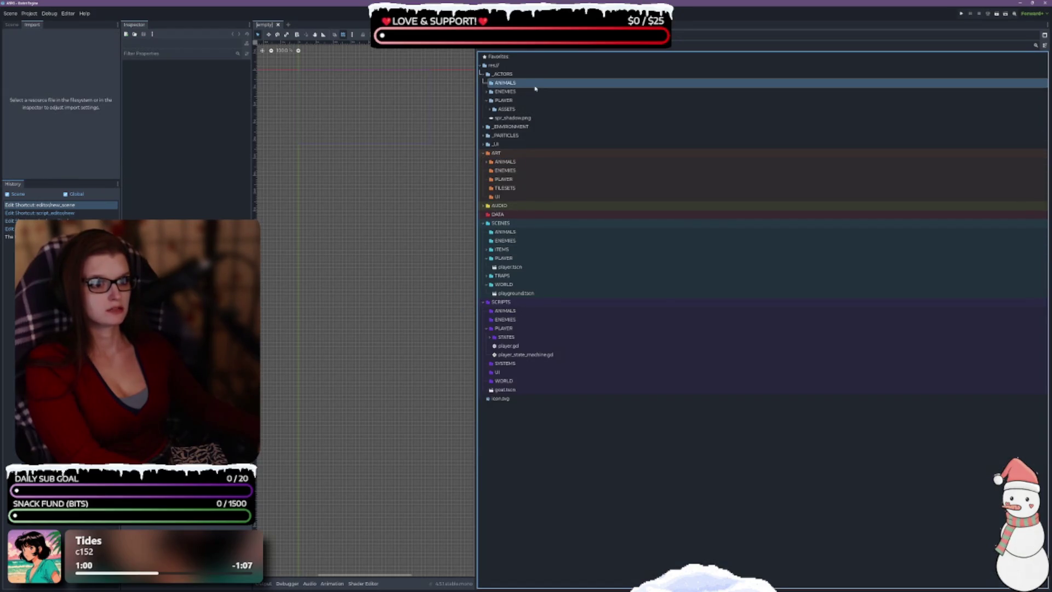
key("Delete")
key("Return")
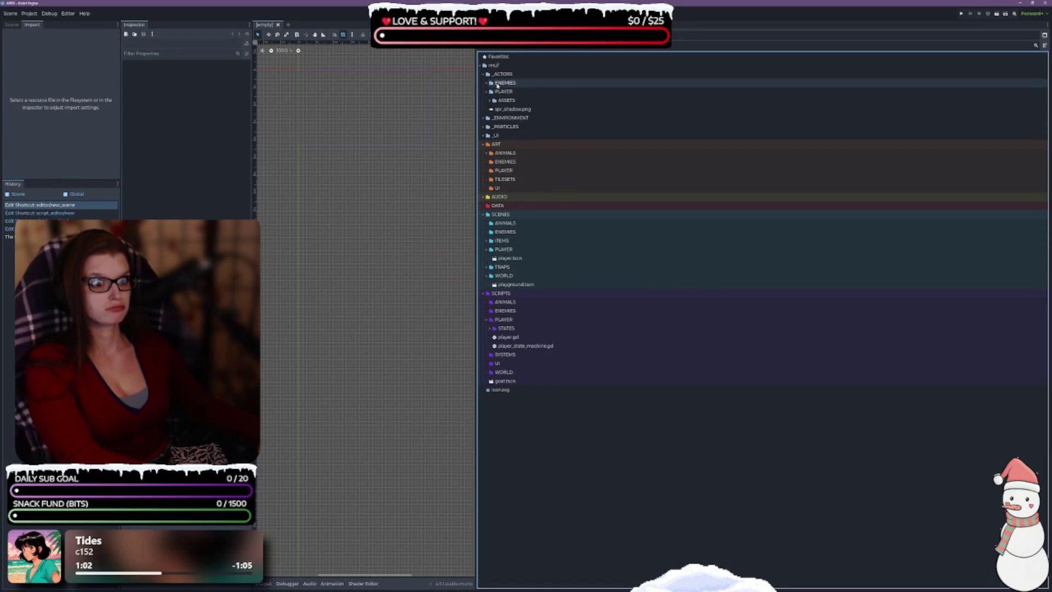
left_click(487, 83)
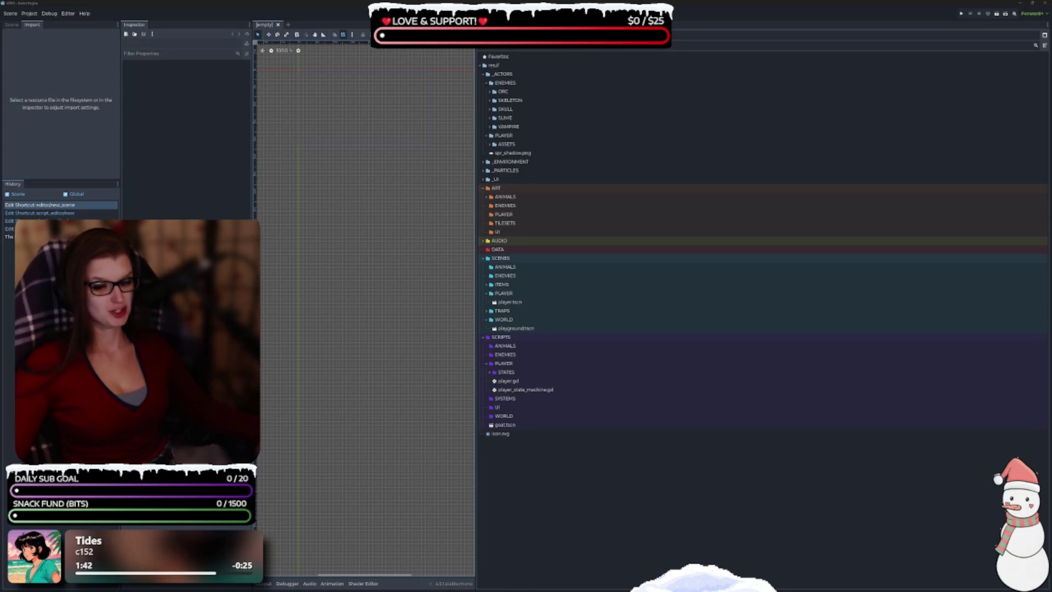
Inspect the ORC sprite files under _ACTORS/ENEMIES, then select the SKELETON folder.
left_click(570, 445)
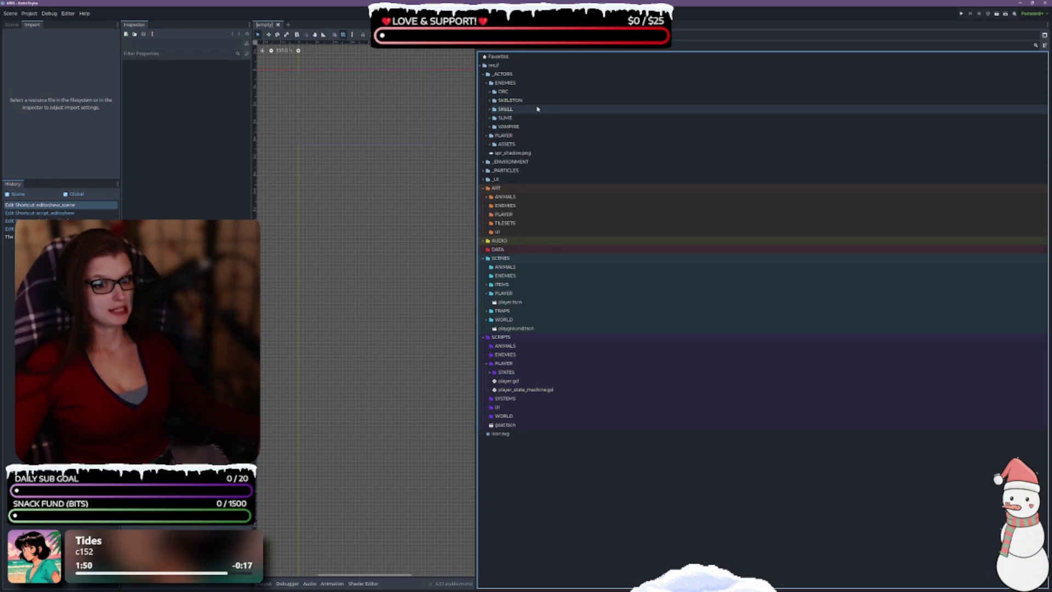
mouse_move(550, 159)
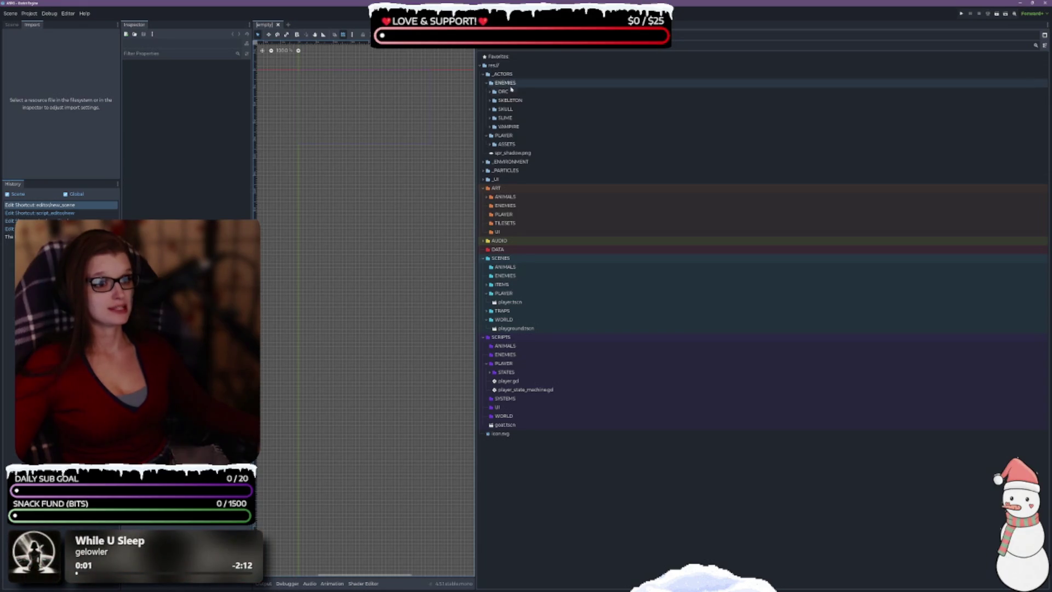
left_click(491, 93)
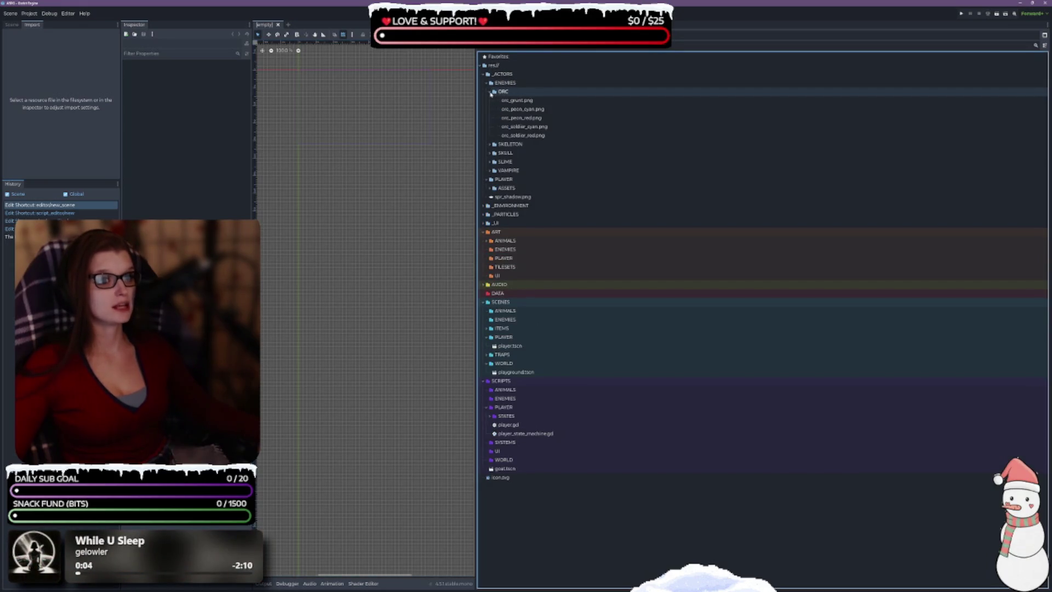
left_click(491, 92)
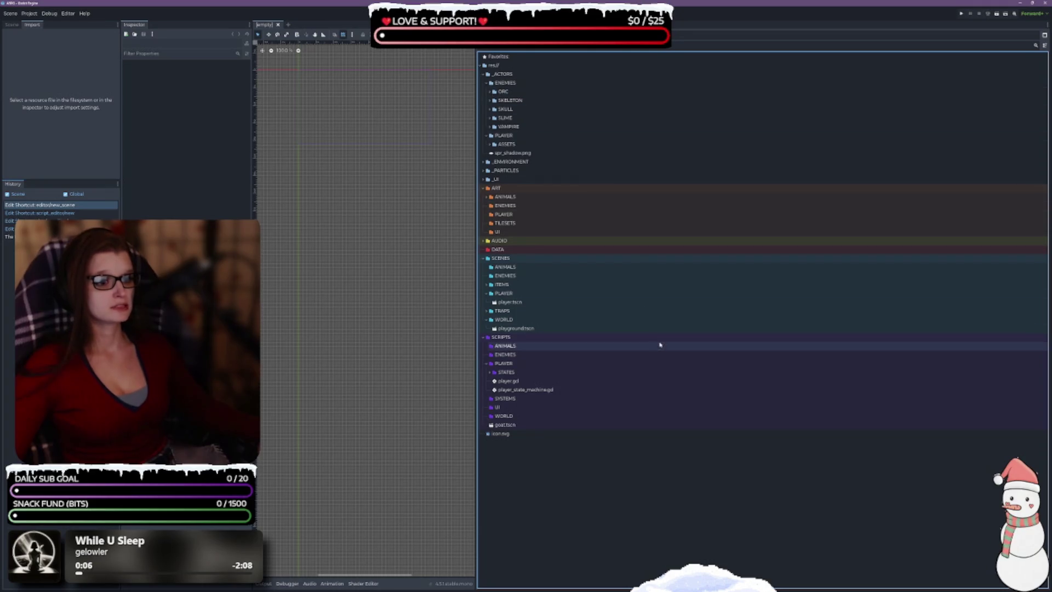
left_click(504, 206)
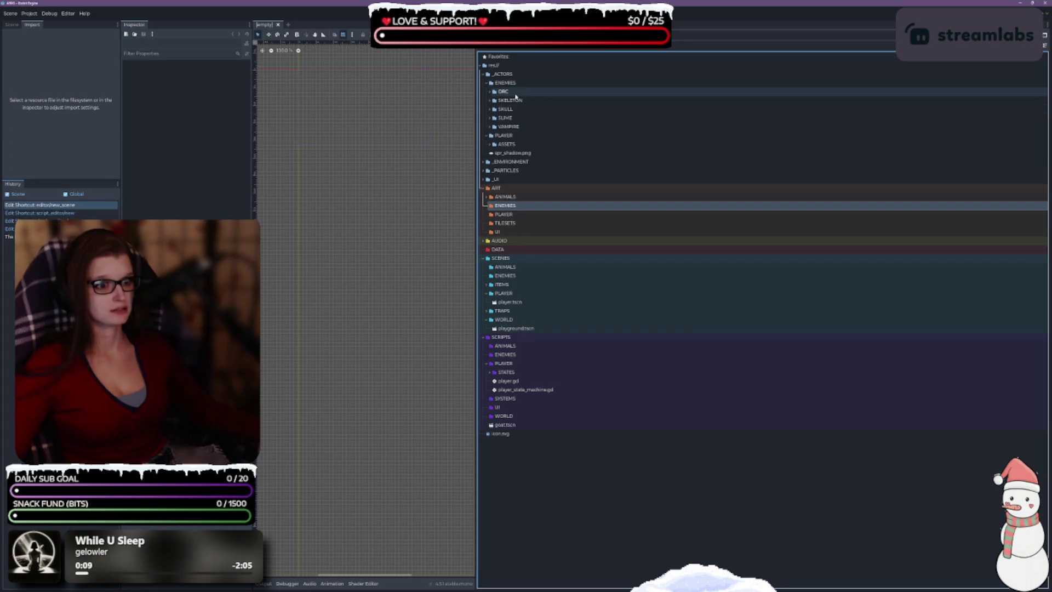
left_click(491, 93)
left_click(491, 92)
left_click(493, 101)
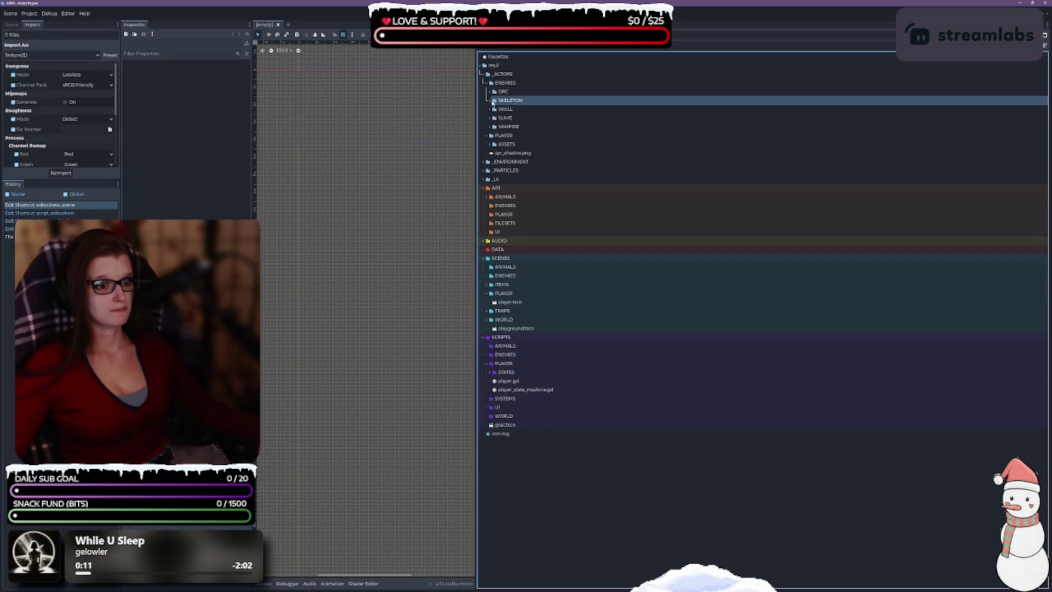
Check the sprites inside the SKELETON, SKULL and VAMPIRE enemy folders.
left_click(491, 101)
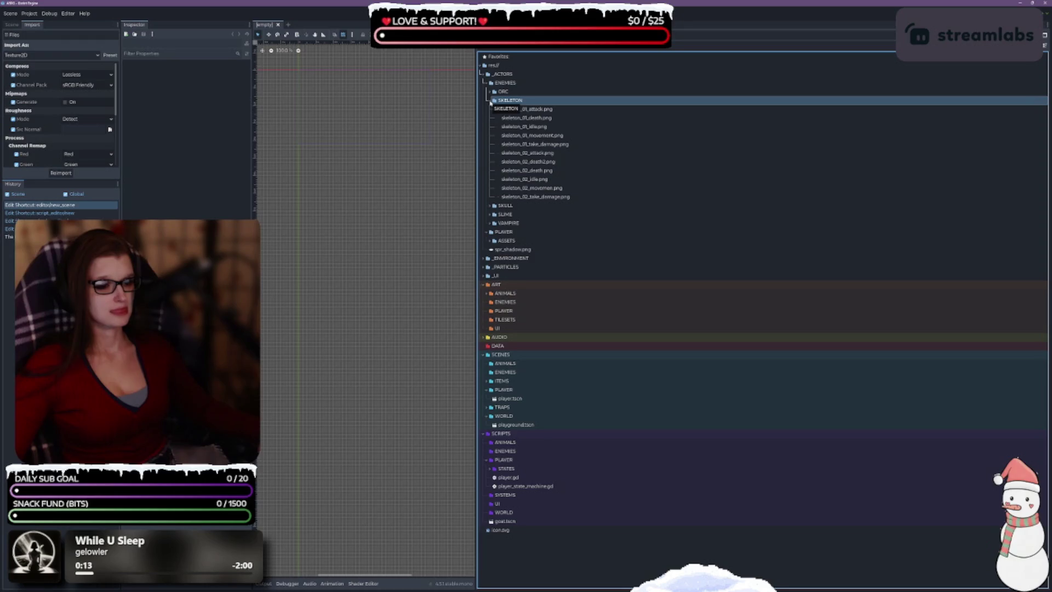
left_click(491, 101)
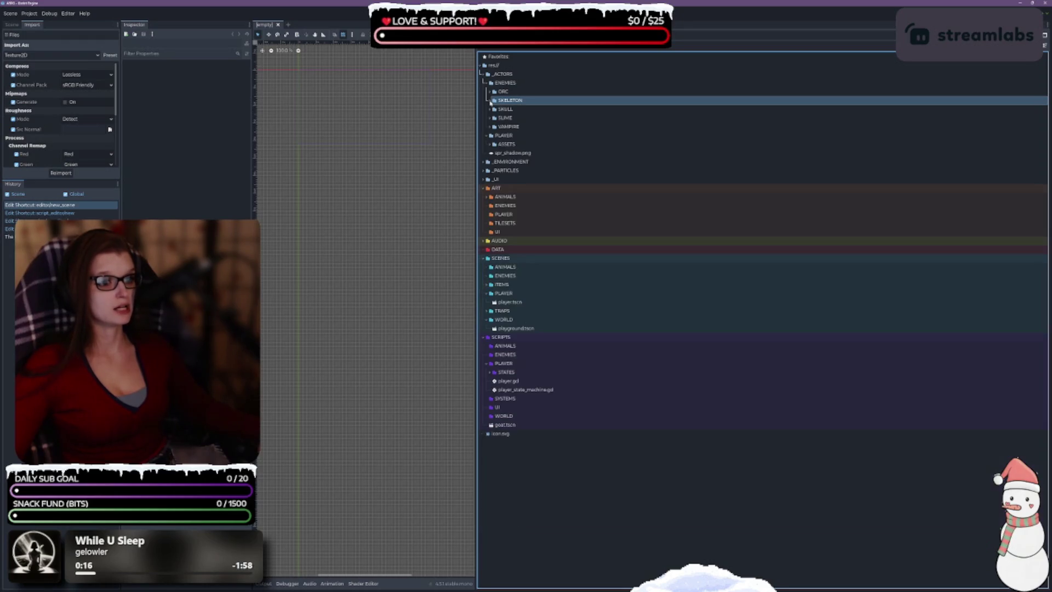
left_click(491, 101)
left_click(491, 101)
left_click(491, 109)
left_click(491, 110)
left_click(492, 127)
left_click(491, 127)
left_click(491, 127)
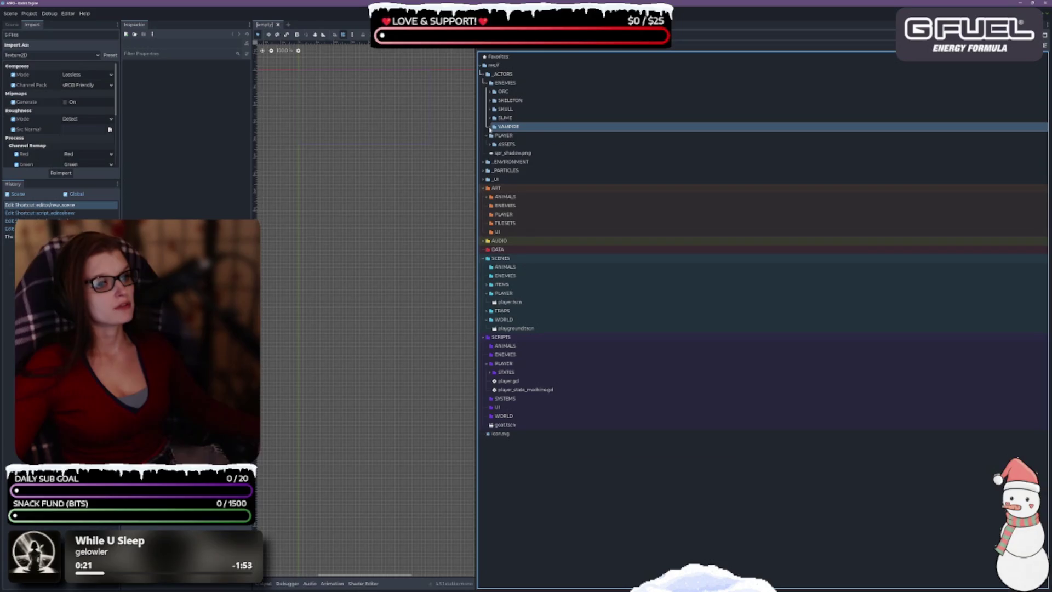
Move the five enemy folders, ORC through VAMPIRE, into ART/ENEMIES.
left_click(502, 91)
left_click(518, 126, "shift")
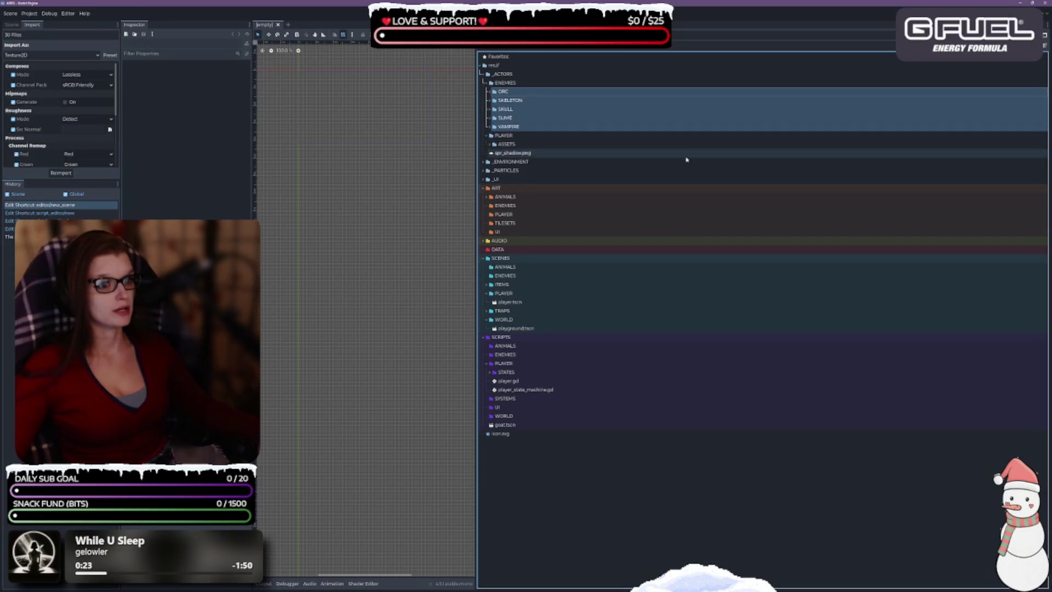
mouse_move(498, 129)
left_mouse_down()
mouse_move(570, 112)
mouse_move(505, 206)
left_mouse_up()
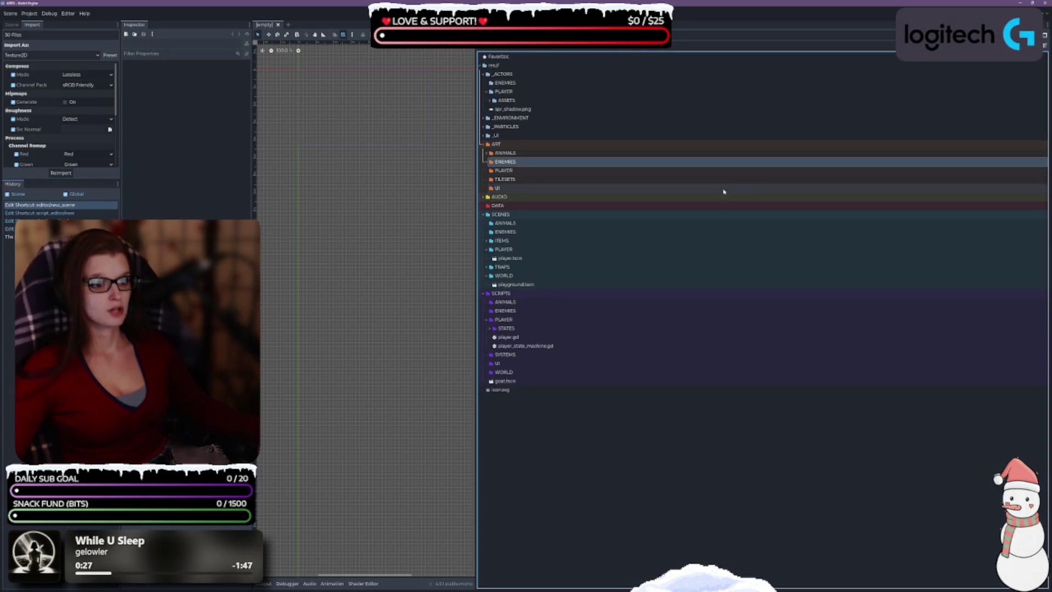
Delete the emptied _ACTORS/ENEMIES folder.
left_click(543, 84)
key("Delete")
key("Return")
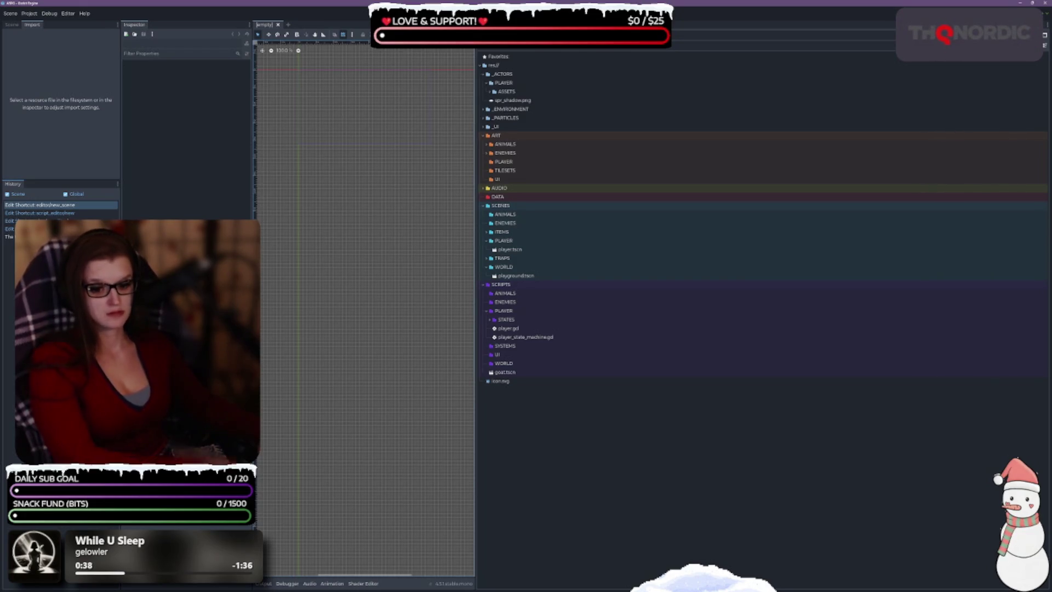
Move the 15 player sprites, archer_green.png through warrior_red.png, from ASSETS into ART/PLAYER.
left_click(568, 446)
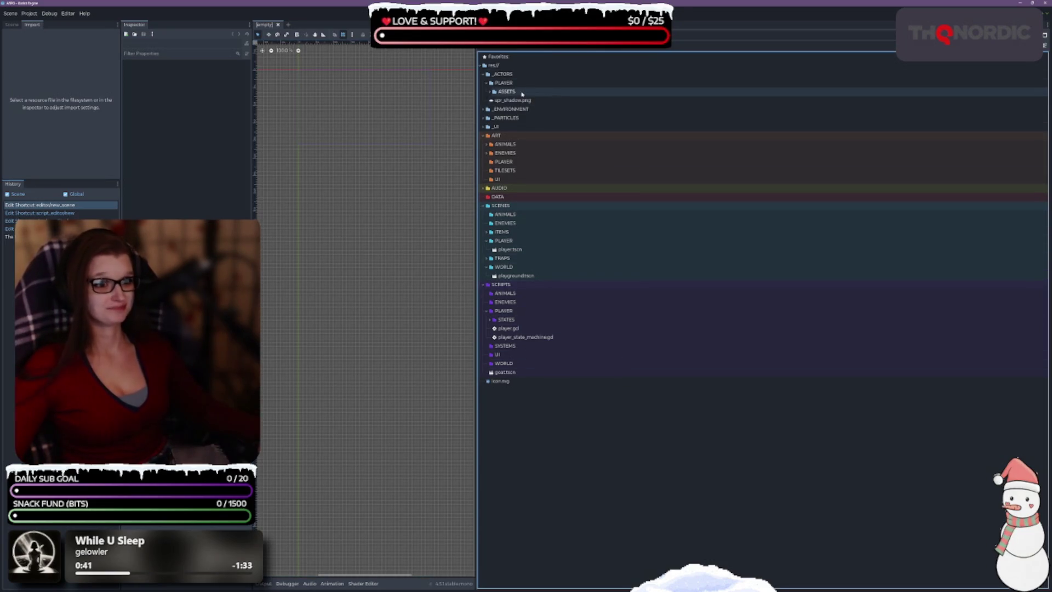
left_click(490, 93)
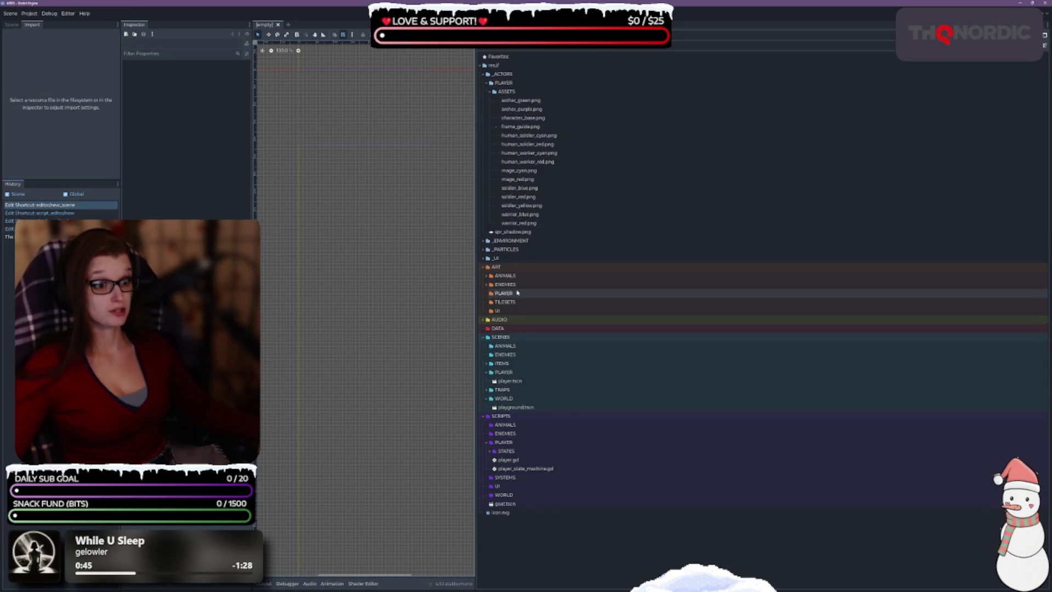
left_click(545, 101)
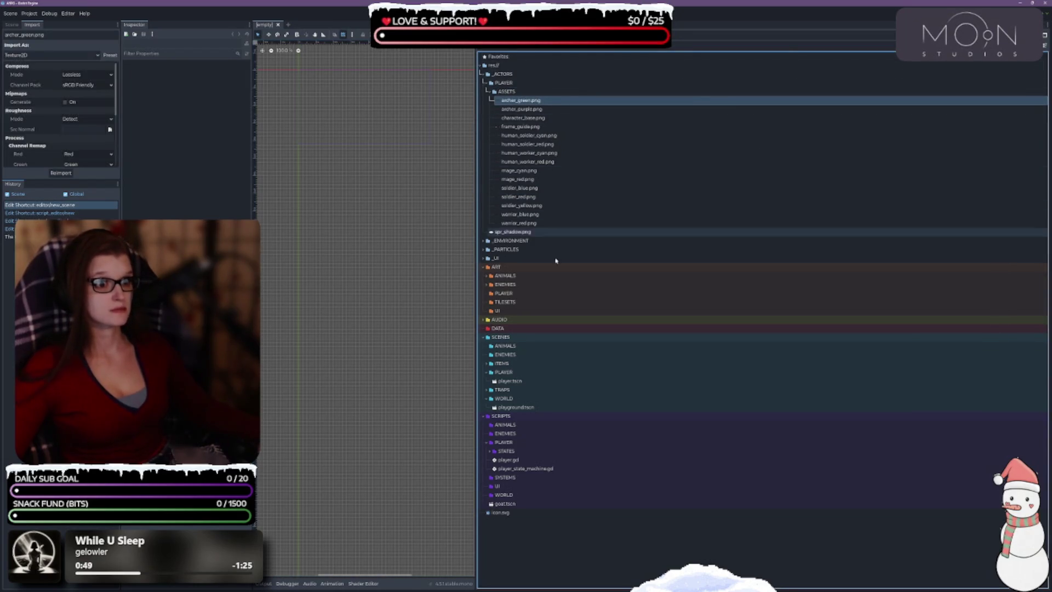
left_click(767, 223, "shift")
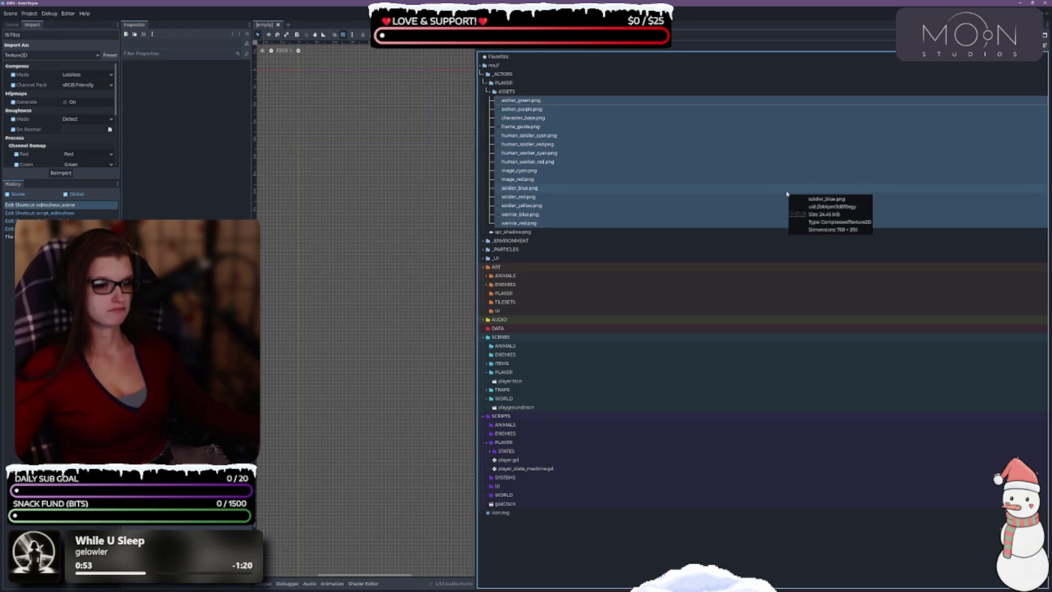
mouse_move(787, 193)
left_mouse_down()
mouse_move(626, 191)
mouse_move(543, 174)
mouse_move(528, 282)
mouse_move(503, 297)
left_mouse_up()
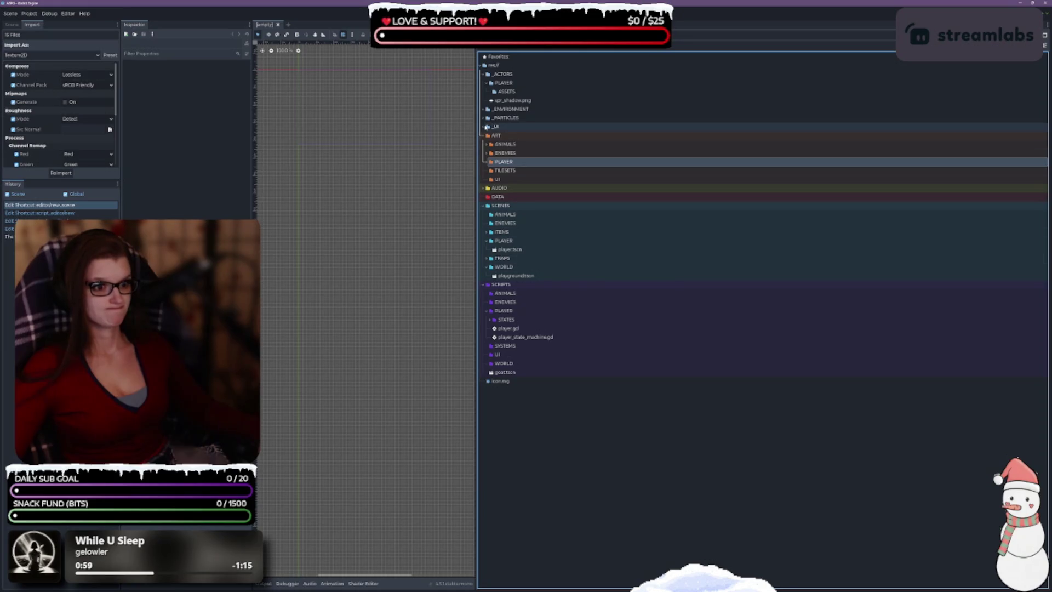
Move spr_shadow.png into the ART folders and delete the emptied player ASSETS folder.
left_click(535, 102)
mouse_move(536, 102)
left_mouse_down()
mouse_move(564, 278)
mouse_move(530, 262)
mouse_move(517, 136)
mouse_move(514, 162)
left_mouse_up()
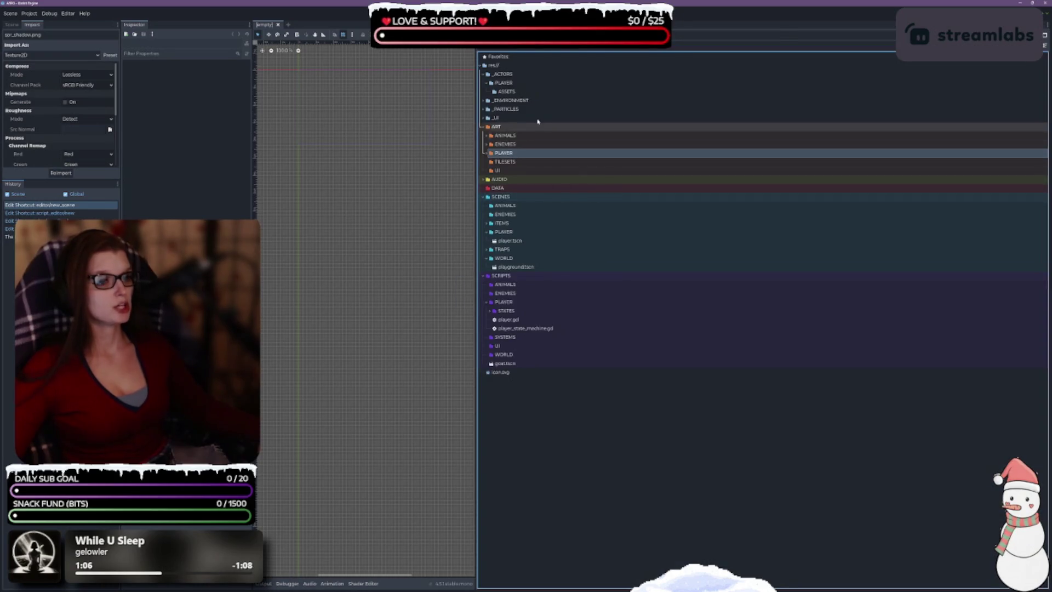
left_click(529, 92)
key("Delete")
key("Return")
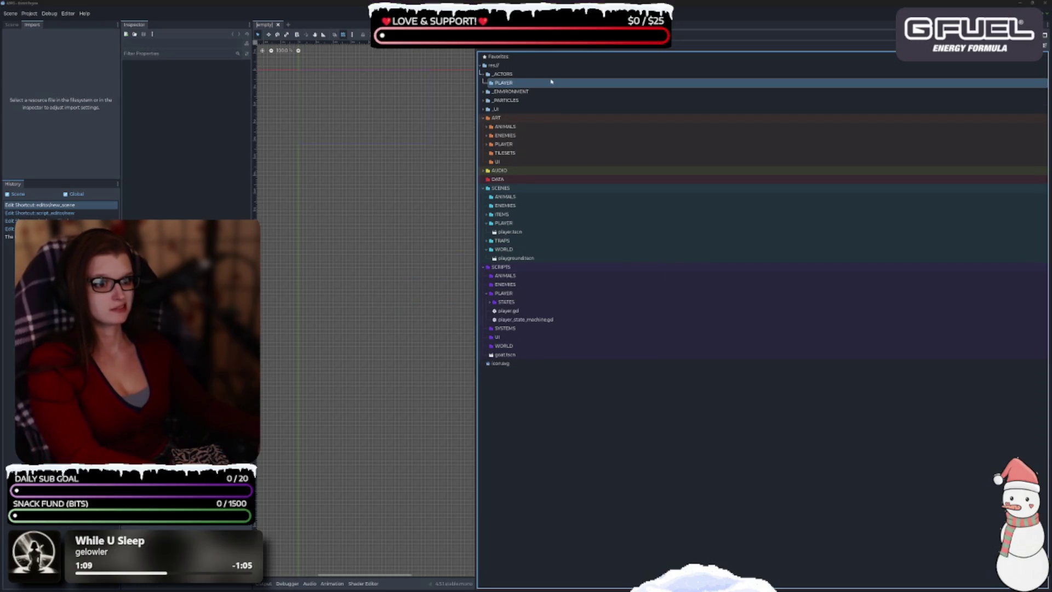
Move spr_shadow.png out of ART/PLAYER so it sits directly inside ART.
double_click(505, 136)
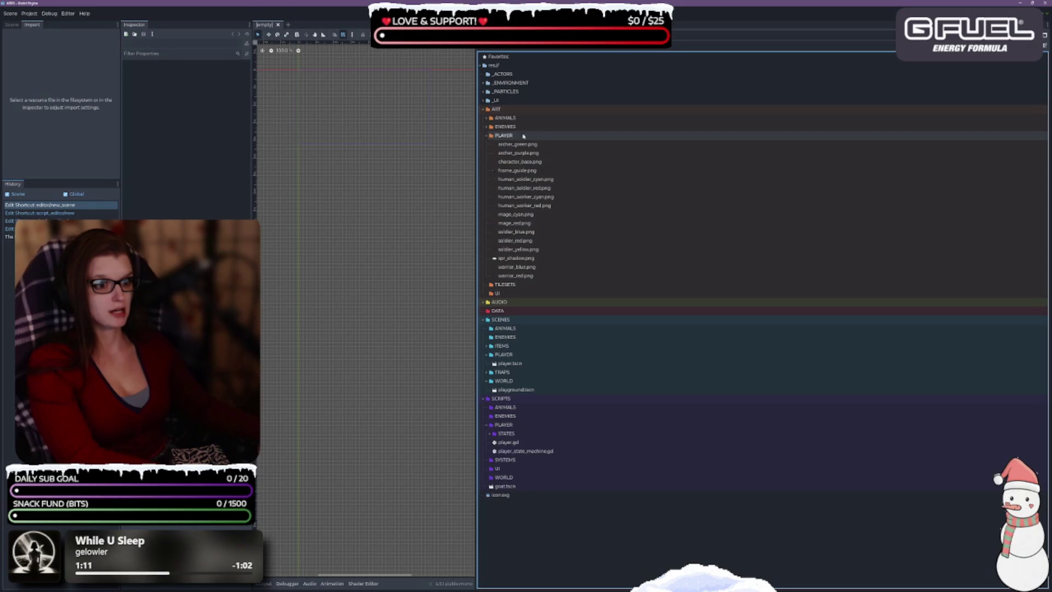
left_click(520, 258)
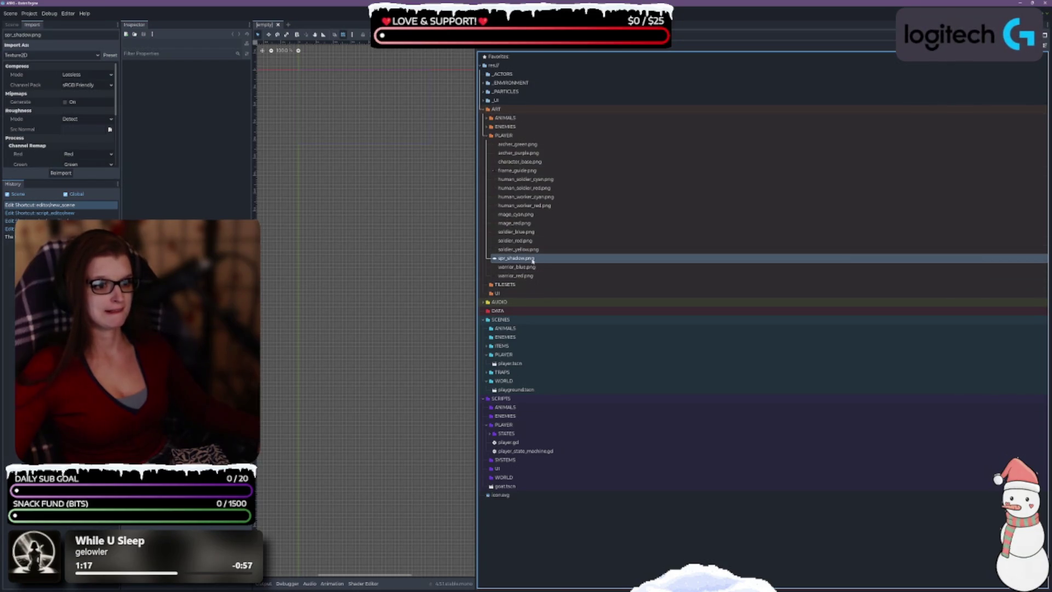
left_click_drag(532, 261, 496, 109)
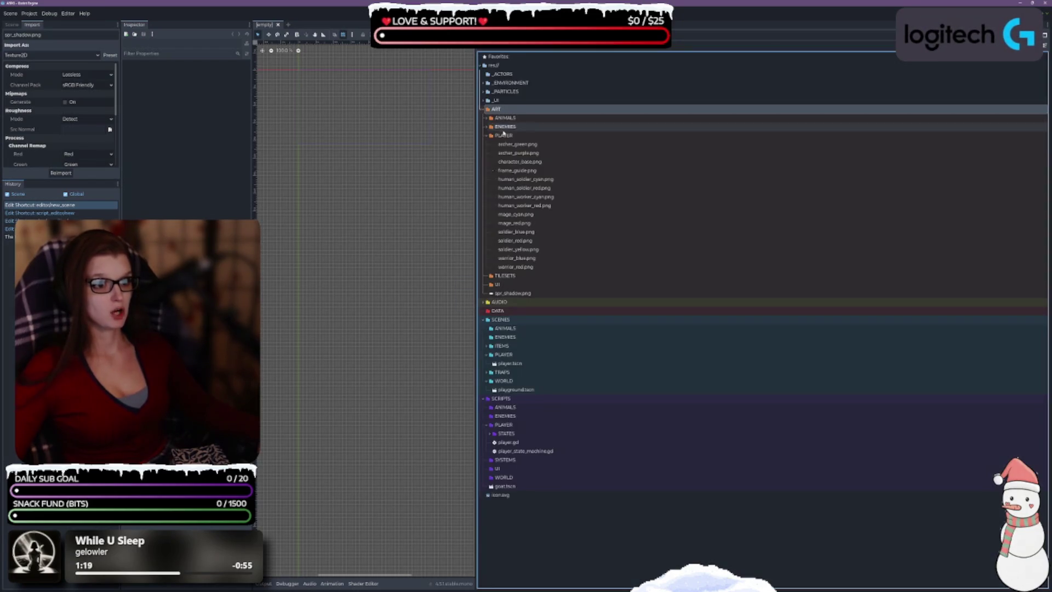
left_click(487, 135)
left_click(534, 161)
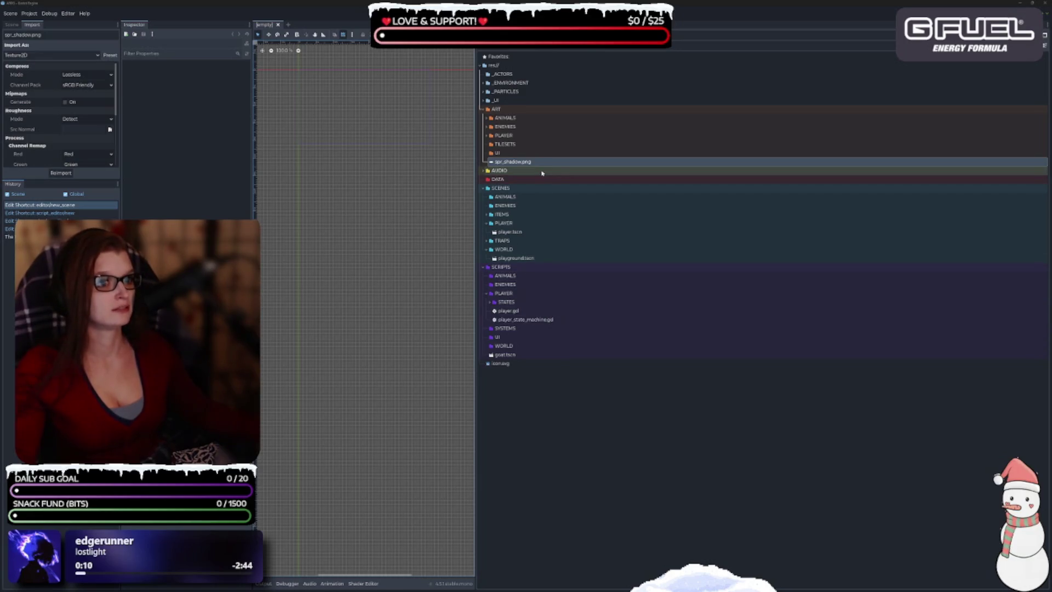
Open playground.tscn from _ENVIRONMENT/TILEMAPS and select its Terrain tilemap layer.
left_click(484, 83)
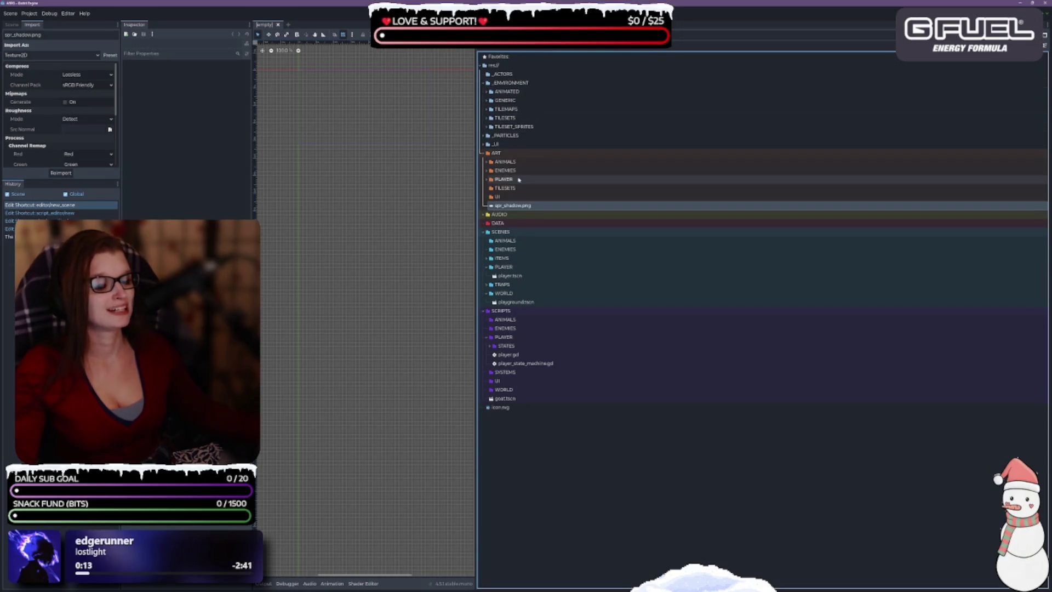
left_click(486, 109)
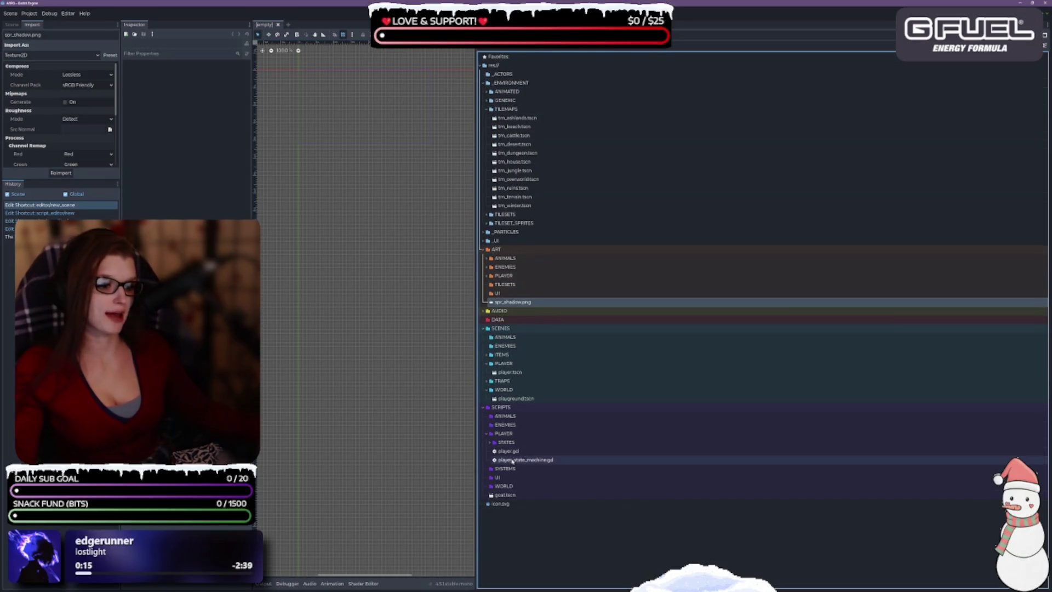
double_click(536, 398)
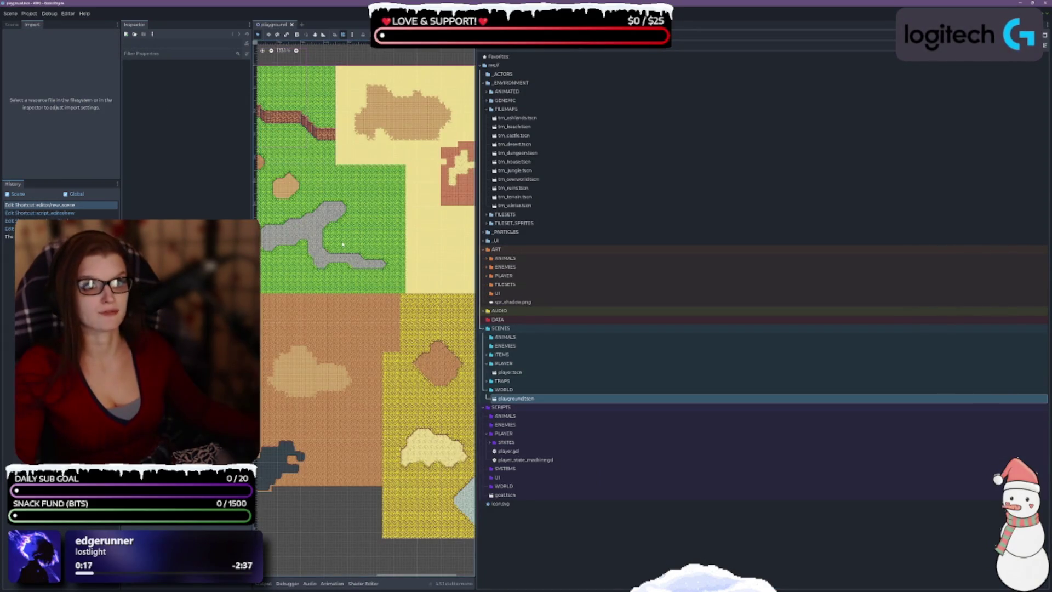
left_click(11, 25)
left_click(25, 63)
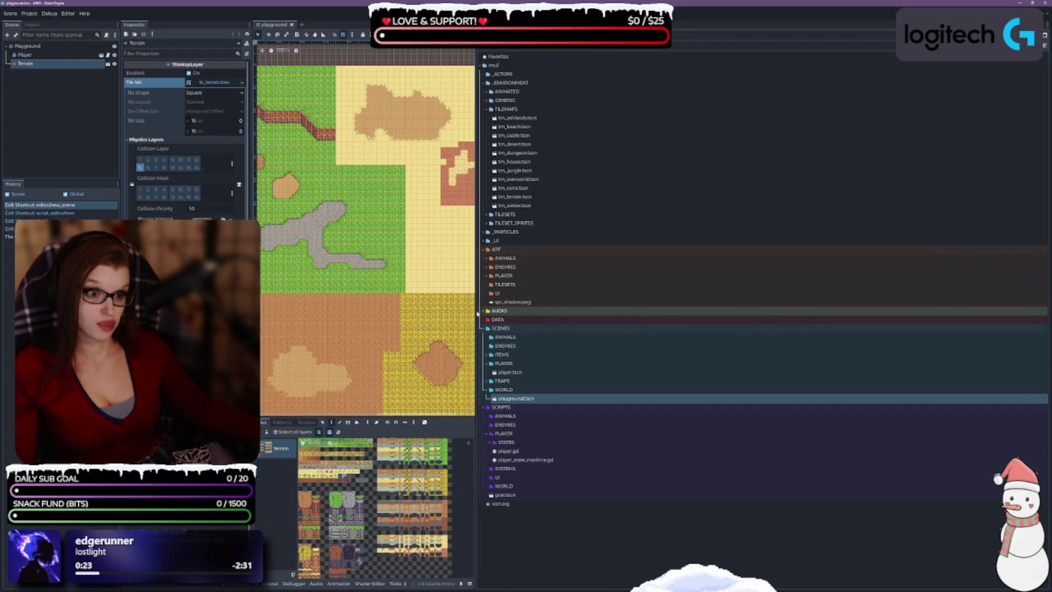
Shrink the FileSystem dock and raise the bottom panel to enlarge the tile palette.
left_click_drag(477, 313, 912, 313)
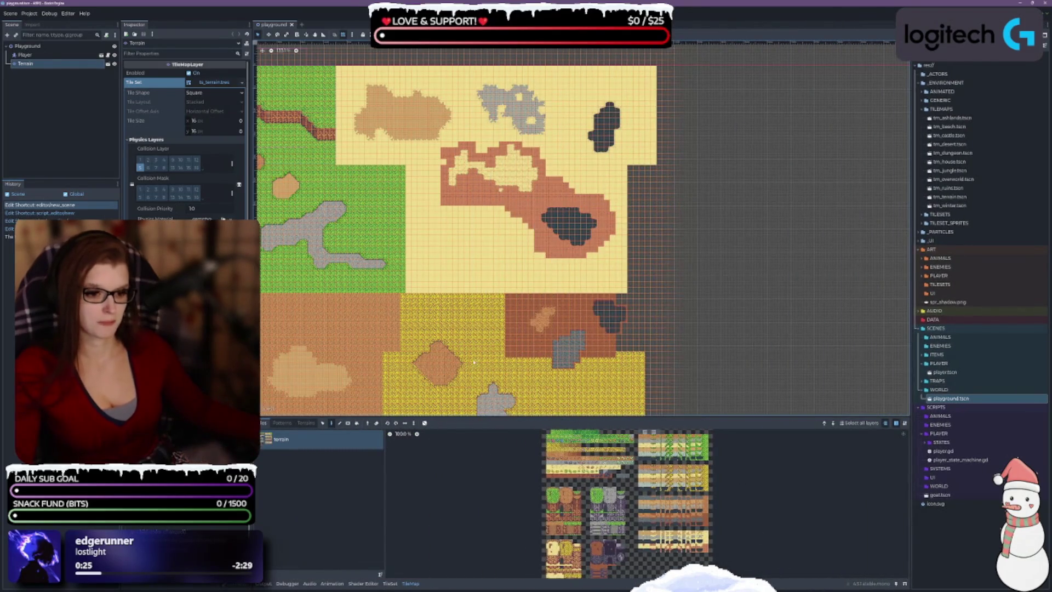
left_click_drag(515, 416, 515, 112)
scroll(641, 359, "up", 3)
In the TileSet editor, switch to Paint mode with Terrains as the painted property.
left_click(390, 583)
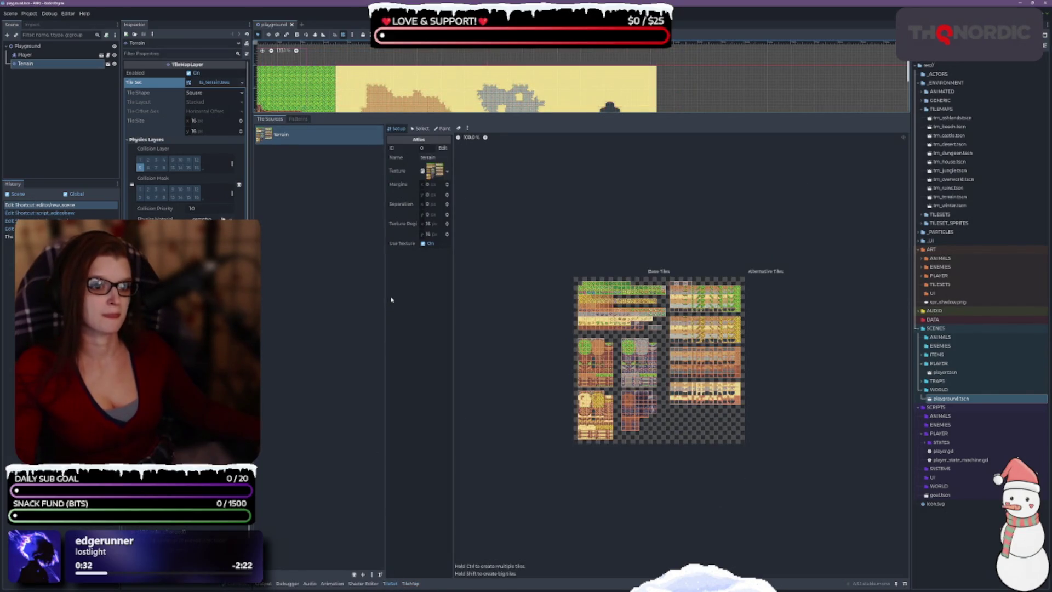
left_click(422, 129)
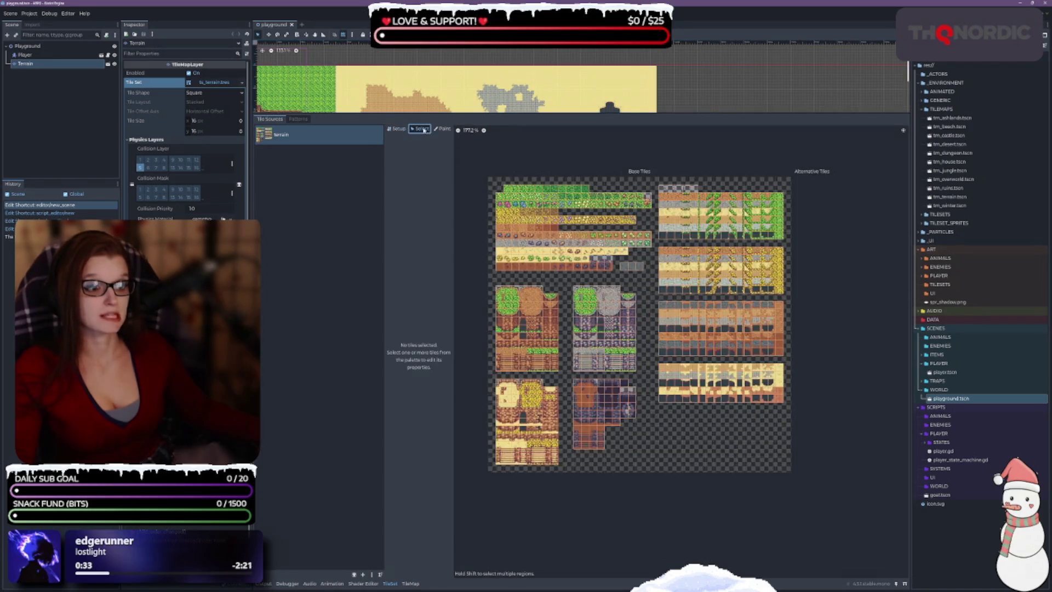
left_click(442, 129)
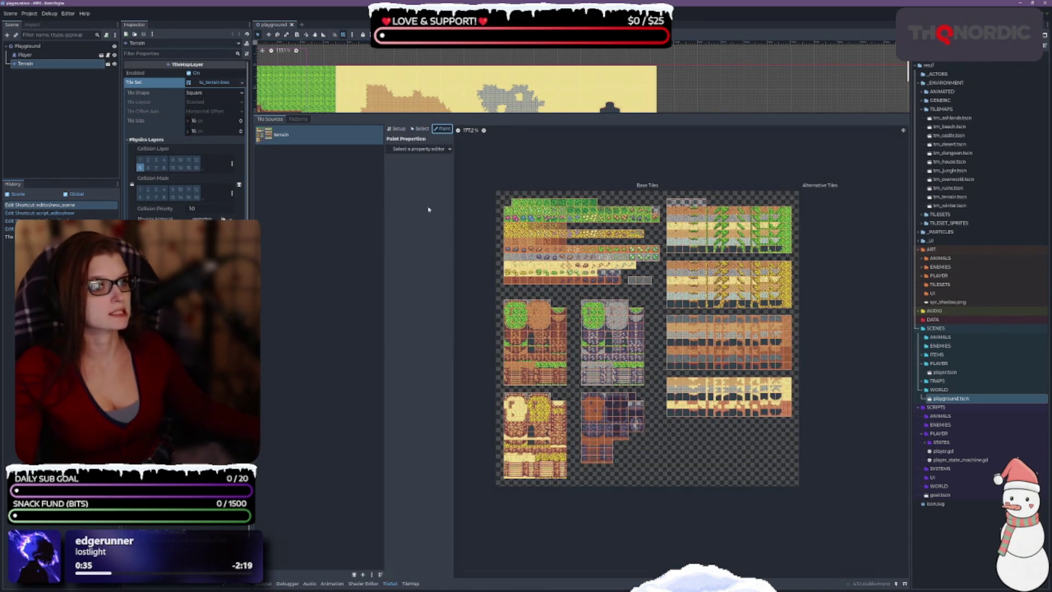
left_click(437, 149)
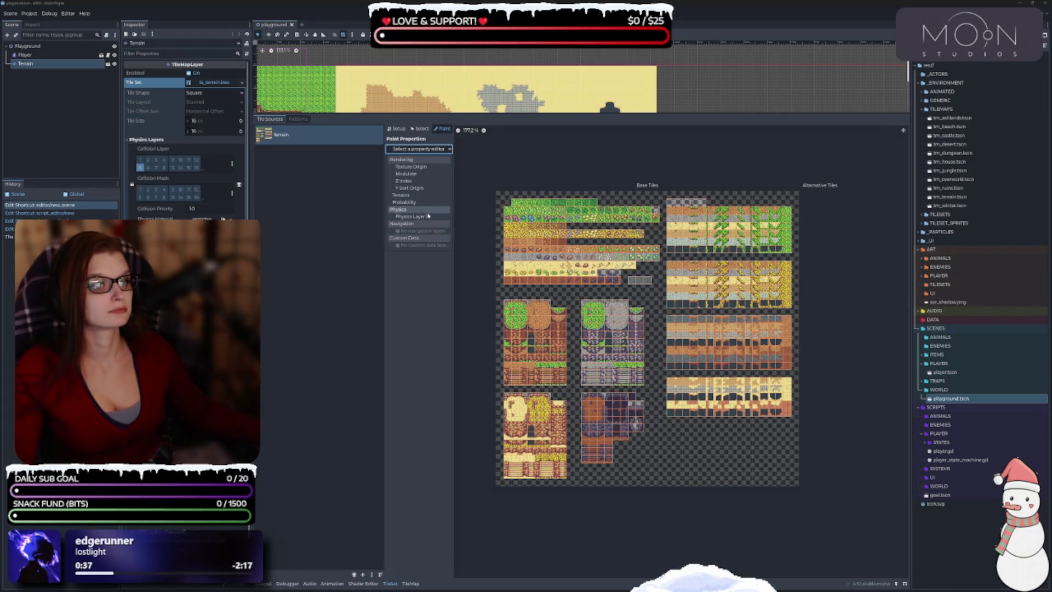
left_click(426, 195)
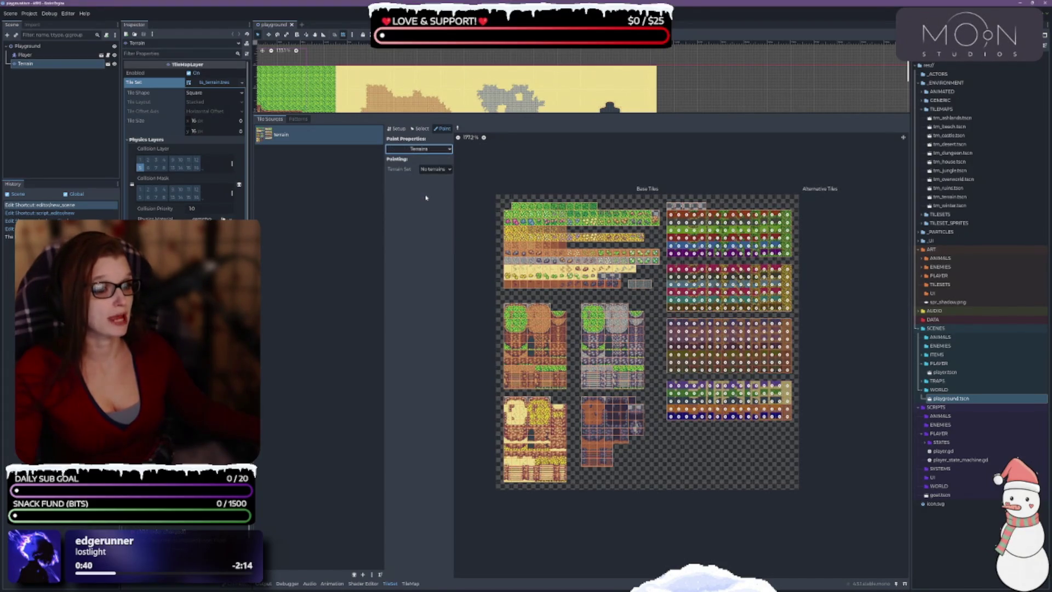
Enlarge the TileSet editing area and zoom into the terrain atlas.
scroll(808, 336, "up", 5)
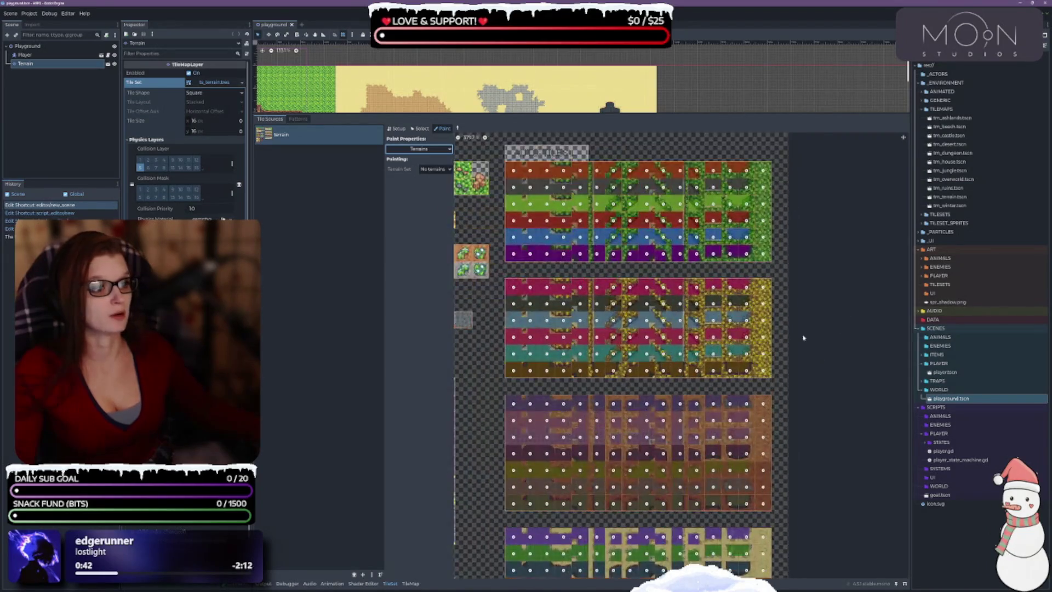
scroll(776, 340, "up", 3)
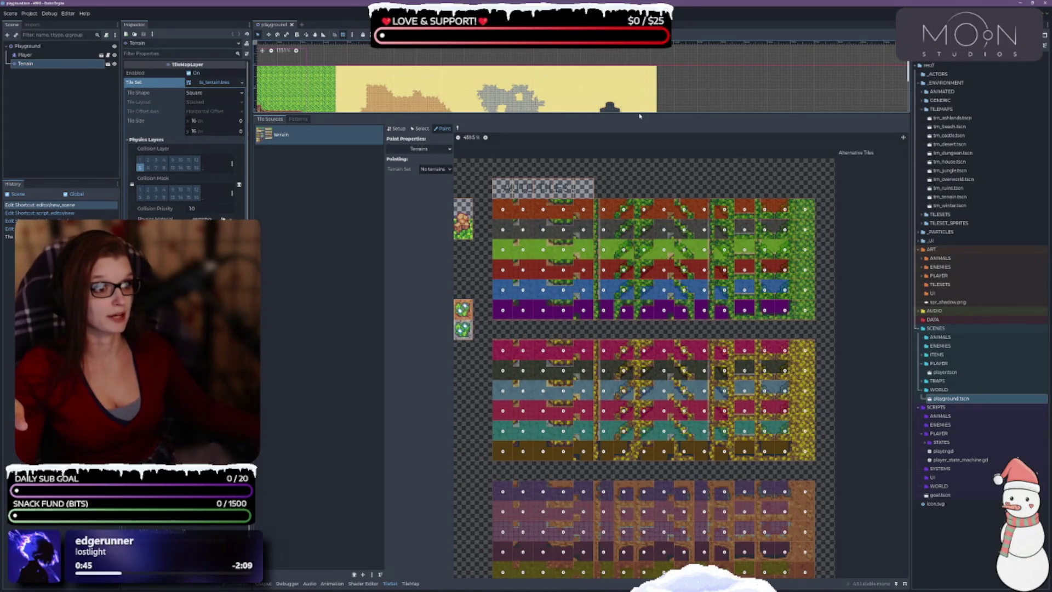
left_click_drag(639, 114, 636, 62)
scroll(674, 212, "up", 2)
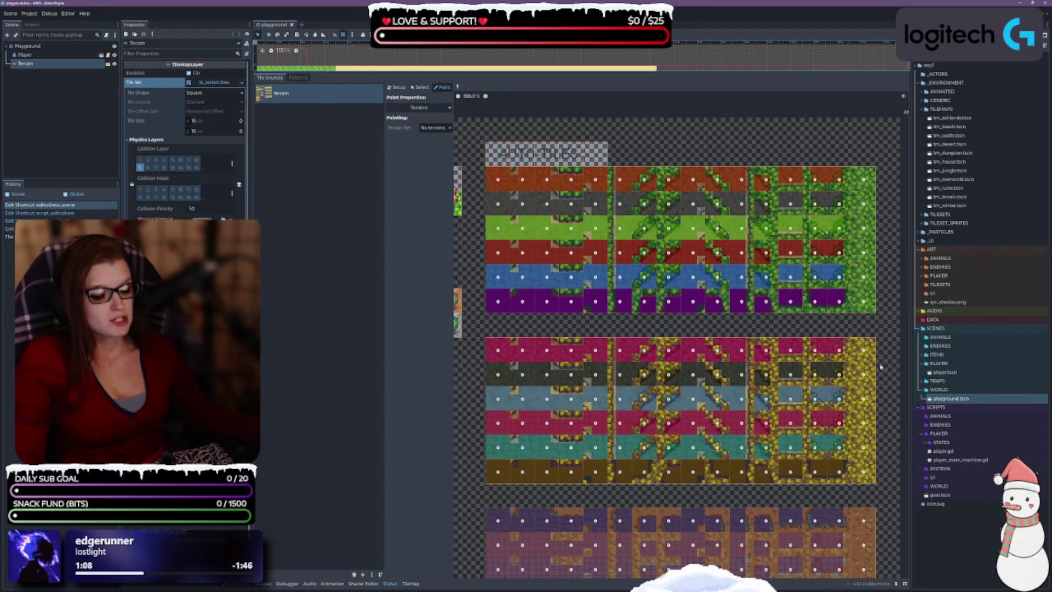
scroll(855, 340, "down", 5)
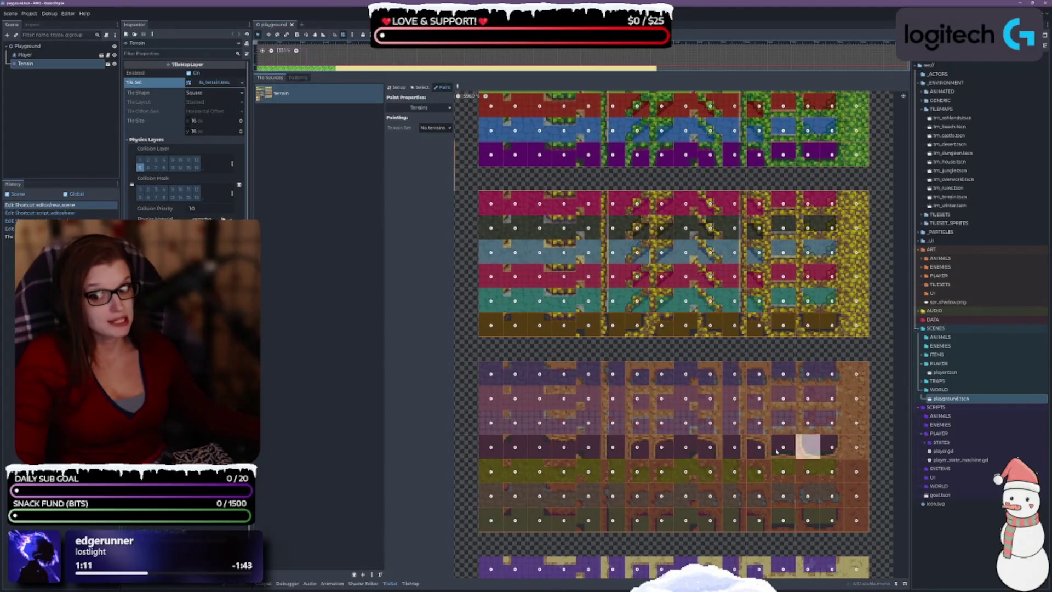
scroll(762, 174, "up", 1)
scroll(761, 174, "up", 5)
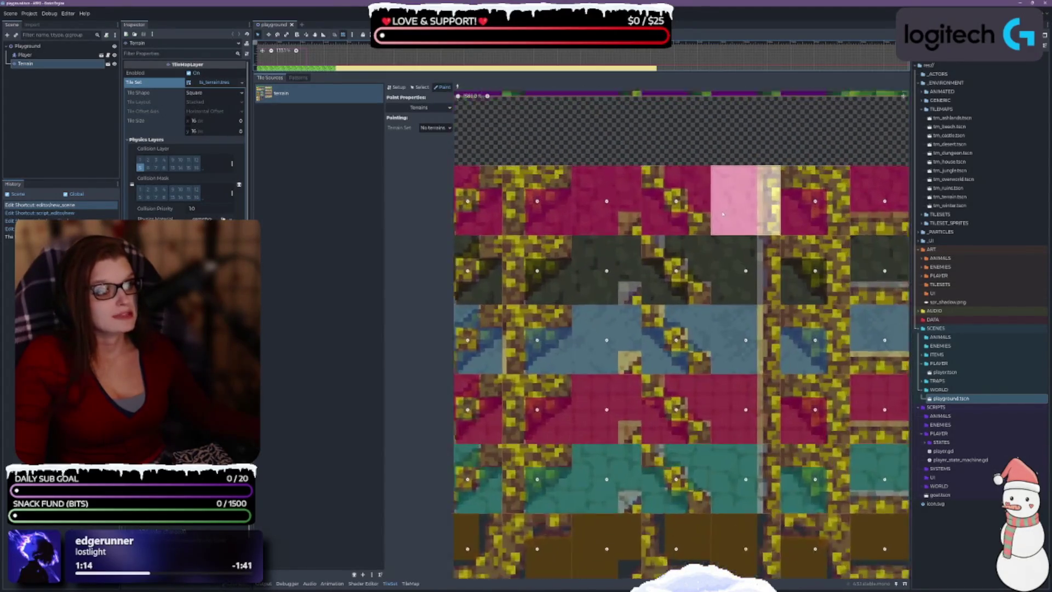
scroll(718, 186, "up", 2)
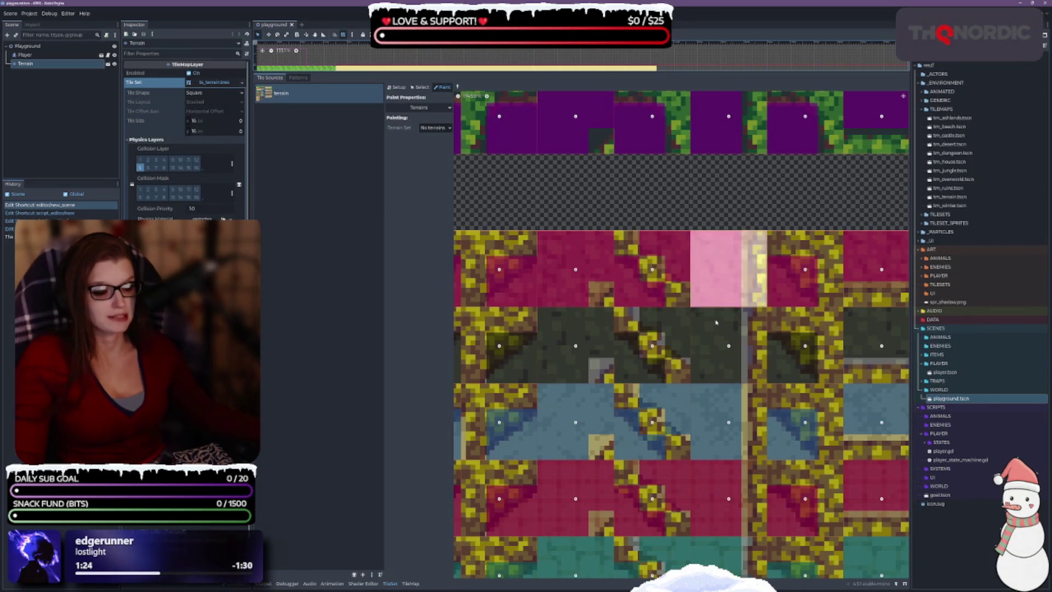
scroll(722, 207, "up", 5)
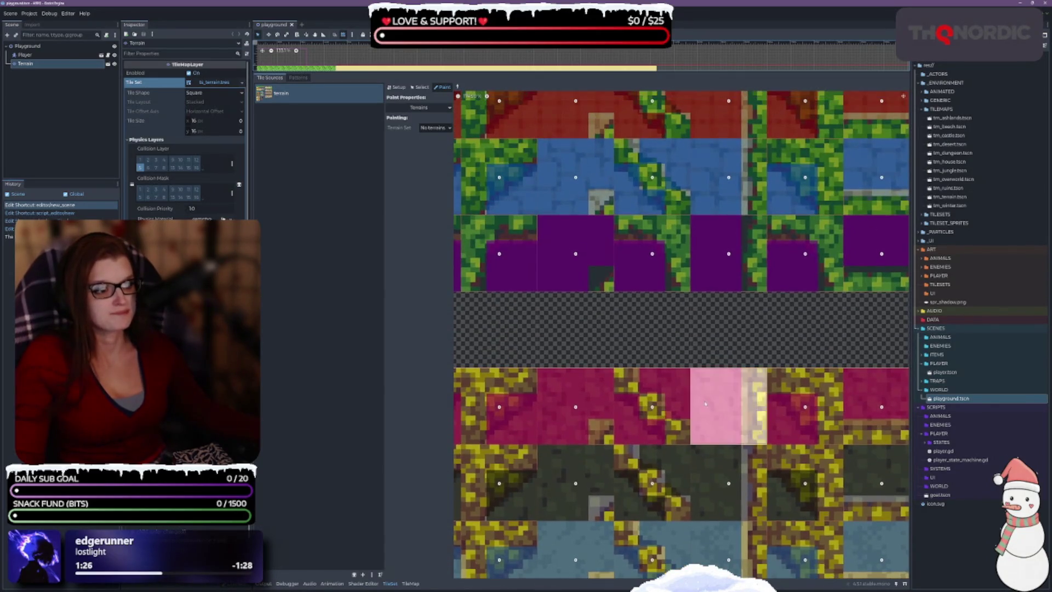
scroll(689, 415, "down", 3)
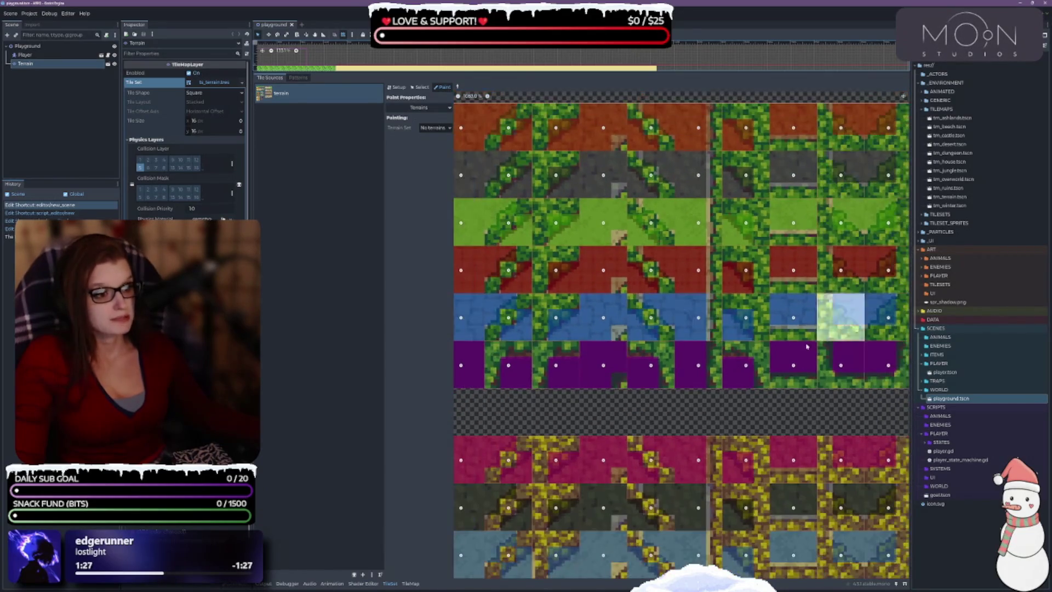
scroll(726, 298, "up", 2)
scroll(726, 299, "up", 4)
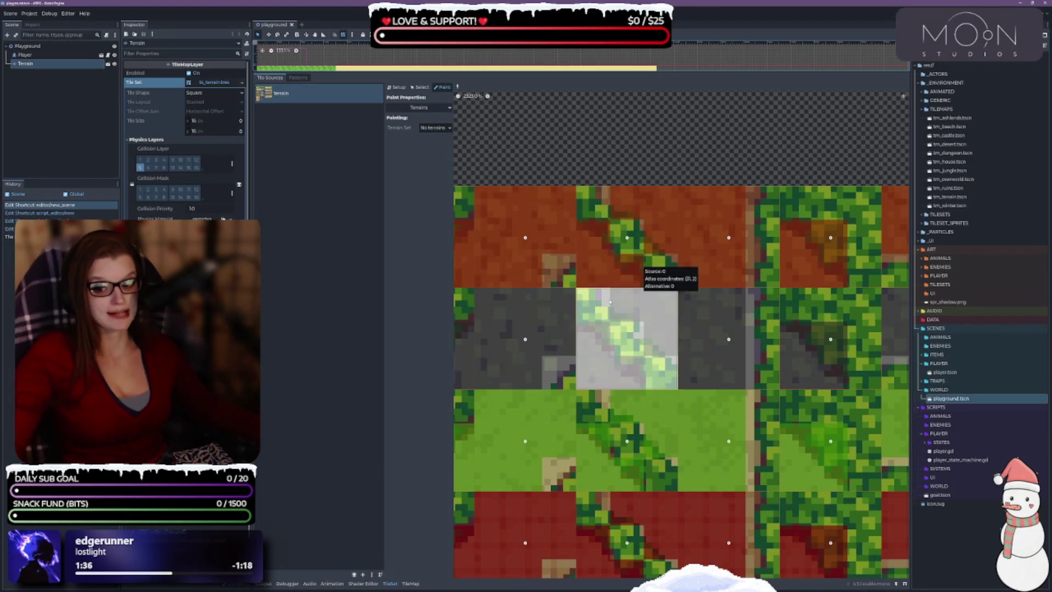
scroll(705, 125, "down", 1)
scroll(705, 124, "down", 2)
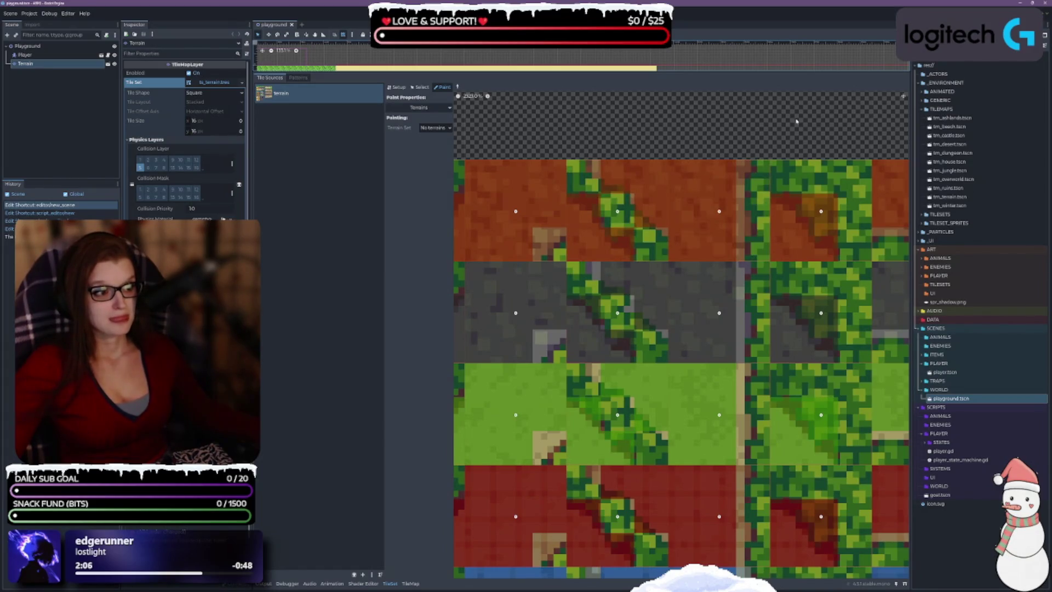
scroll(581, 244, "right", 3)
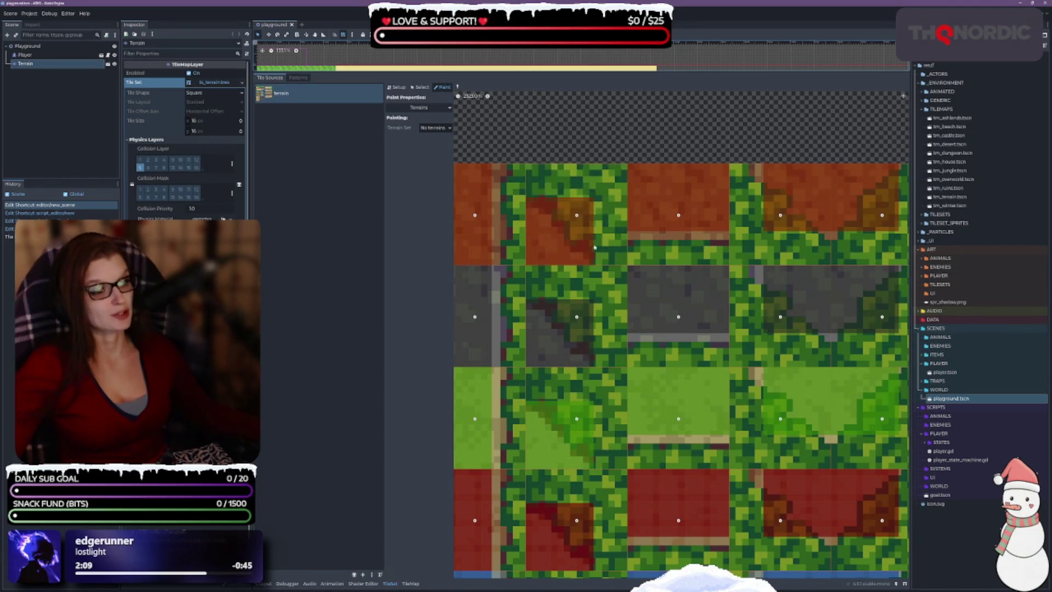
mouse_move(569, 229)
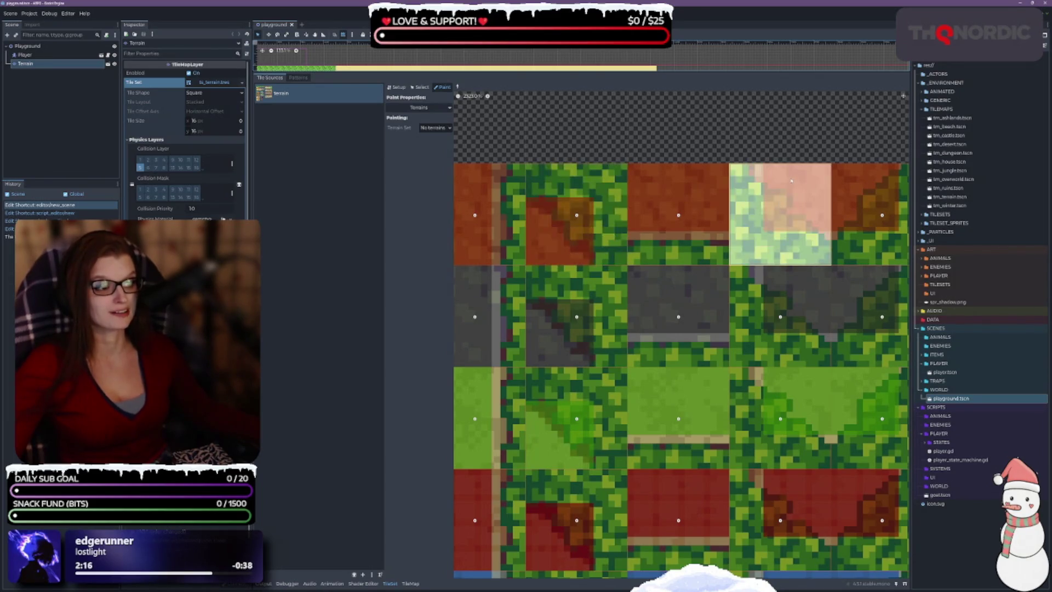
scroll(695, 176, "down", 5)
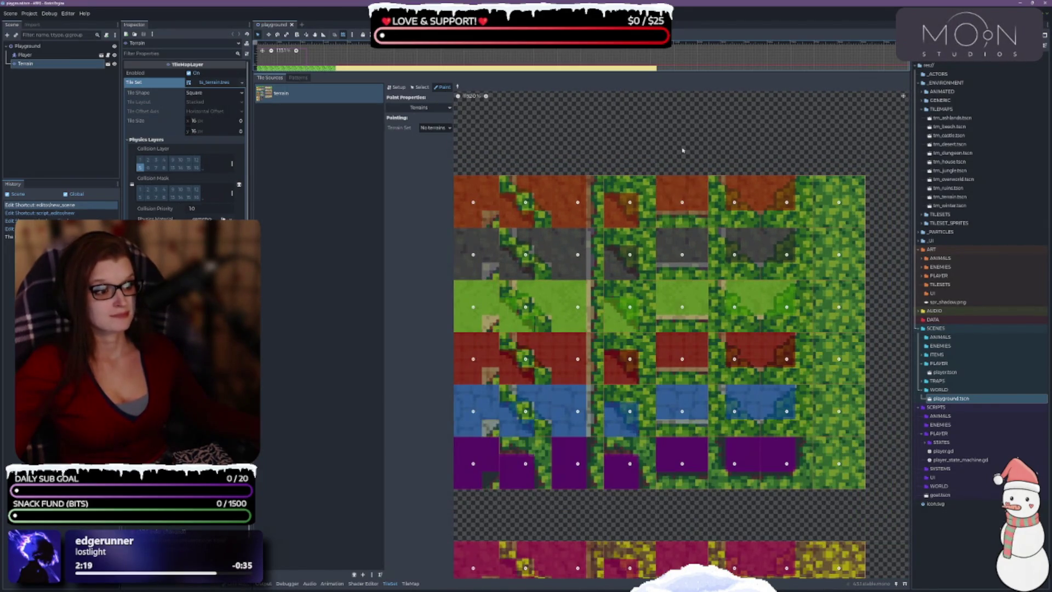
scroll(683, 150, "right", 2)
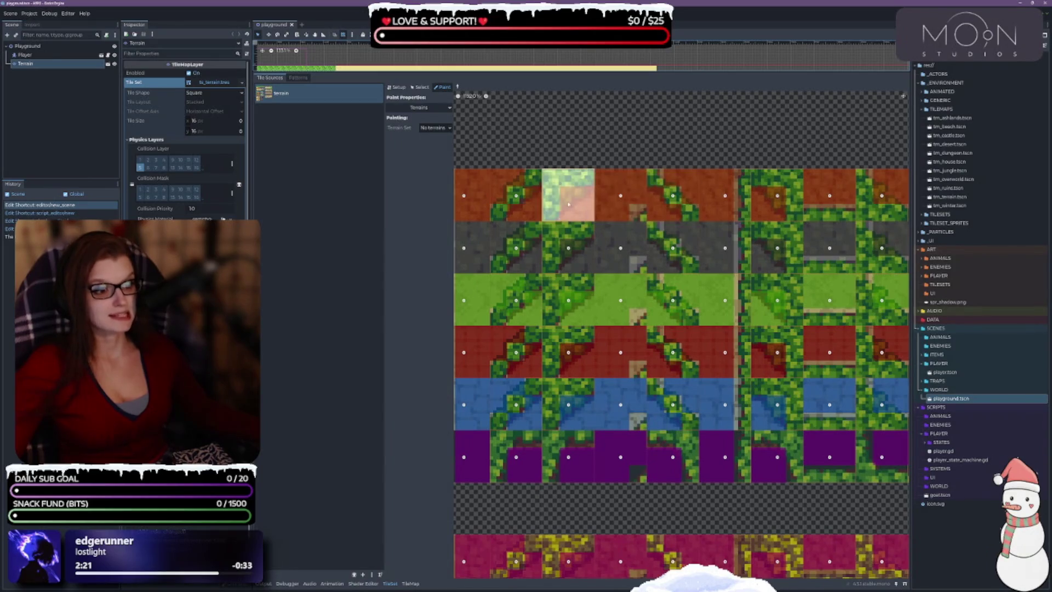
scroll(614, 149, "up", 3)
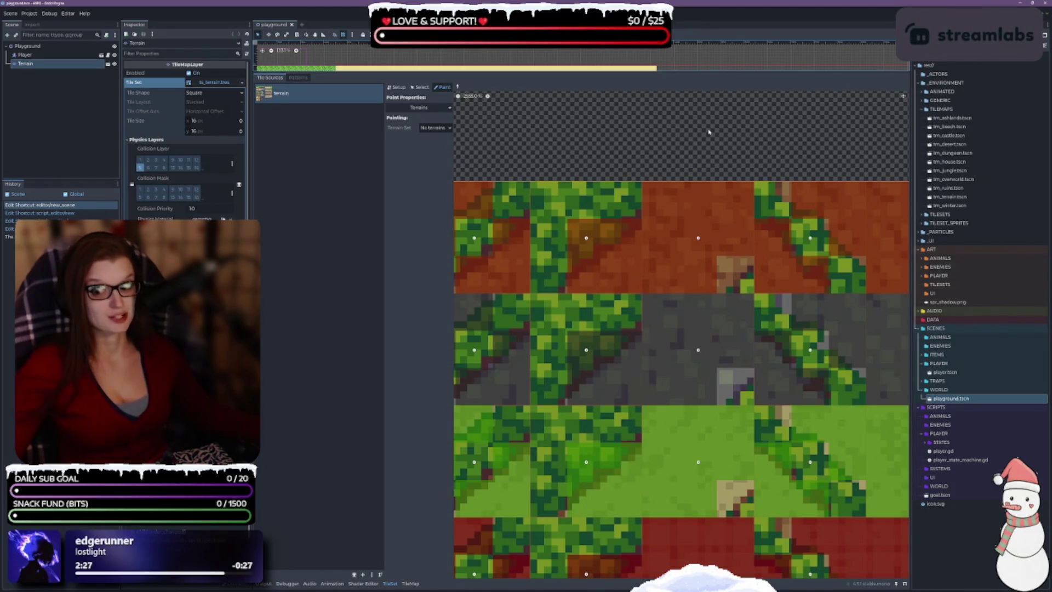
scroll(691, 148, "down", 2)
scroll(690, 148, "down", 3)
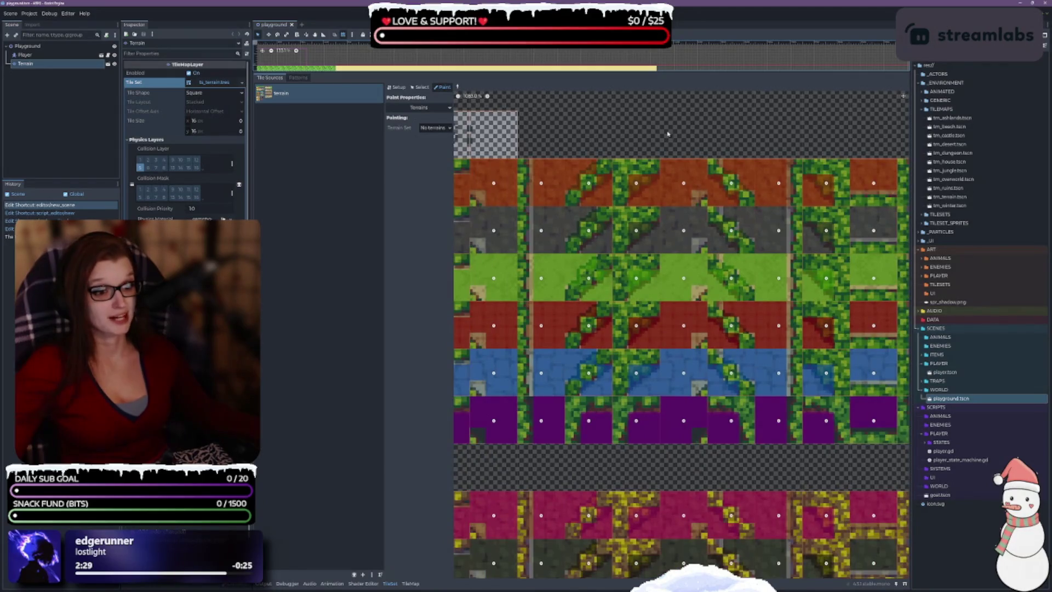
scroll(810, 133, "up", 1)
scroll(809, 133, "left", 3)
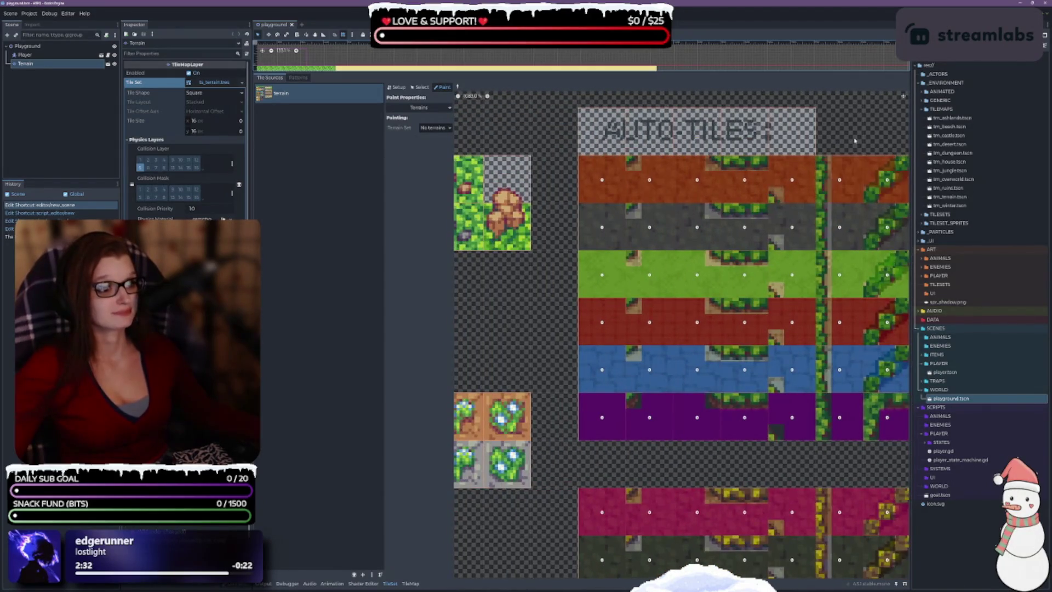
scroll(810, 132, "down", 2)
scroll(722, 451, "down", 3)
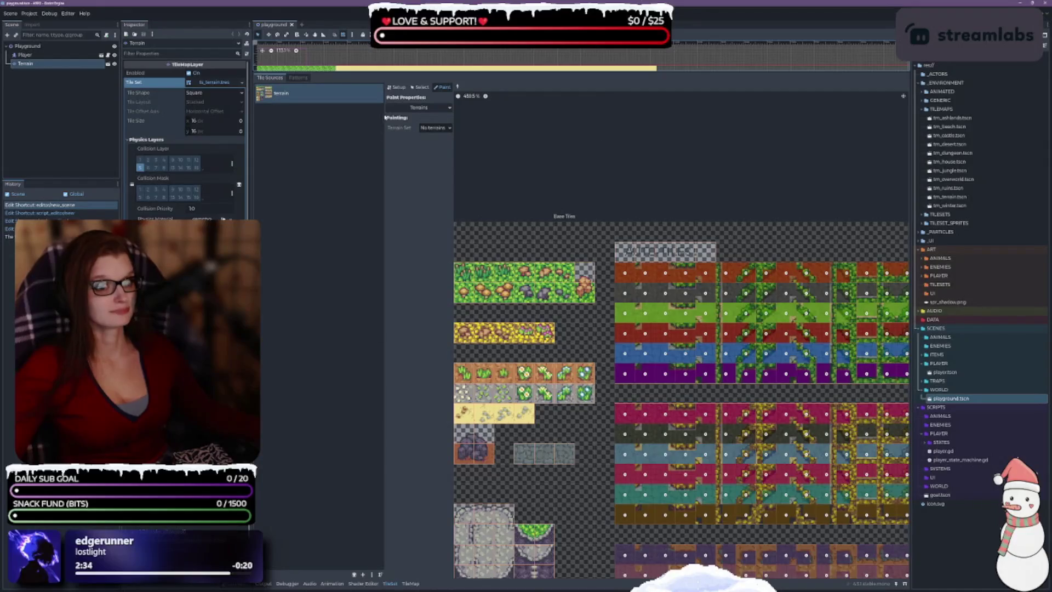
scroll(620, 113, "down", 3)
scroll(619, 113, "right", 3)
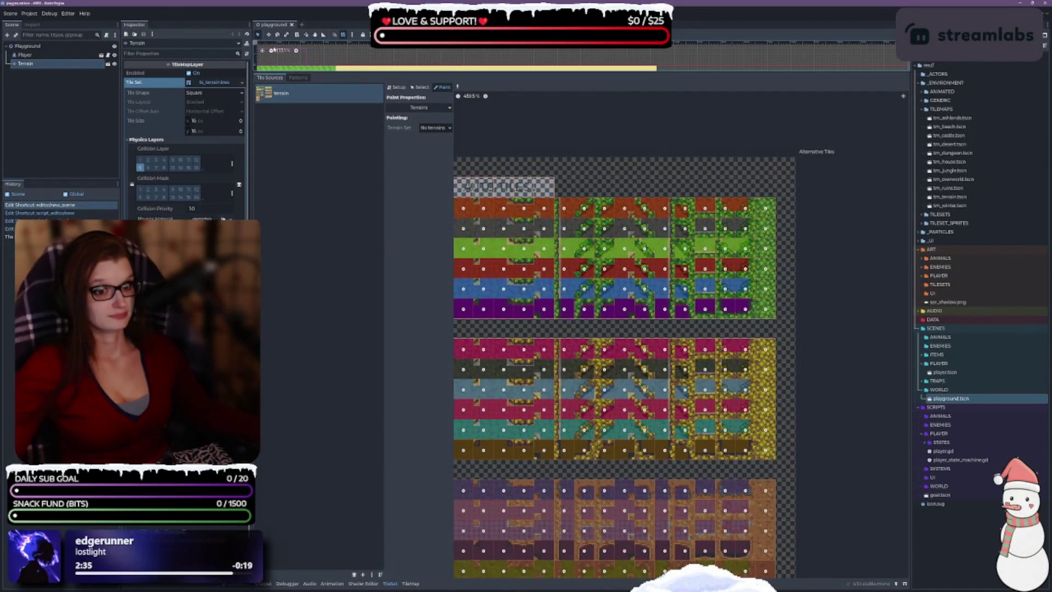
left_click(293, 24)
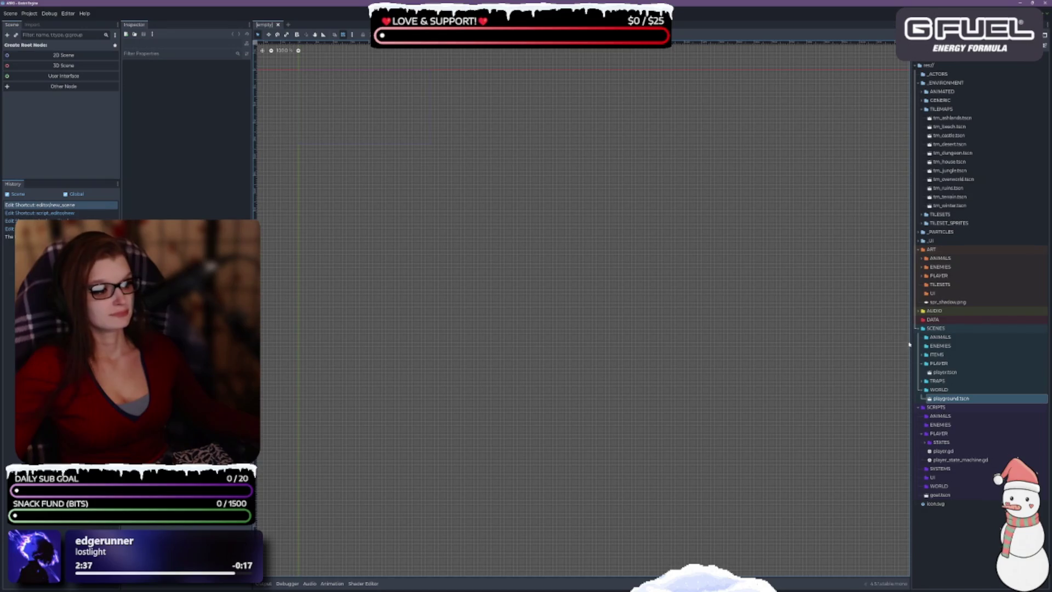
mouse_move(910, 343)
left_mouse_down()
mouse_move(493, 343)
mouse_move(573, 343)
left_mouse_up()
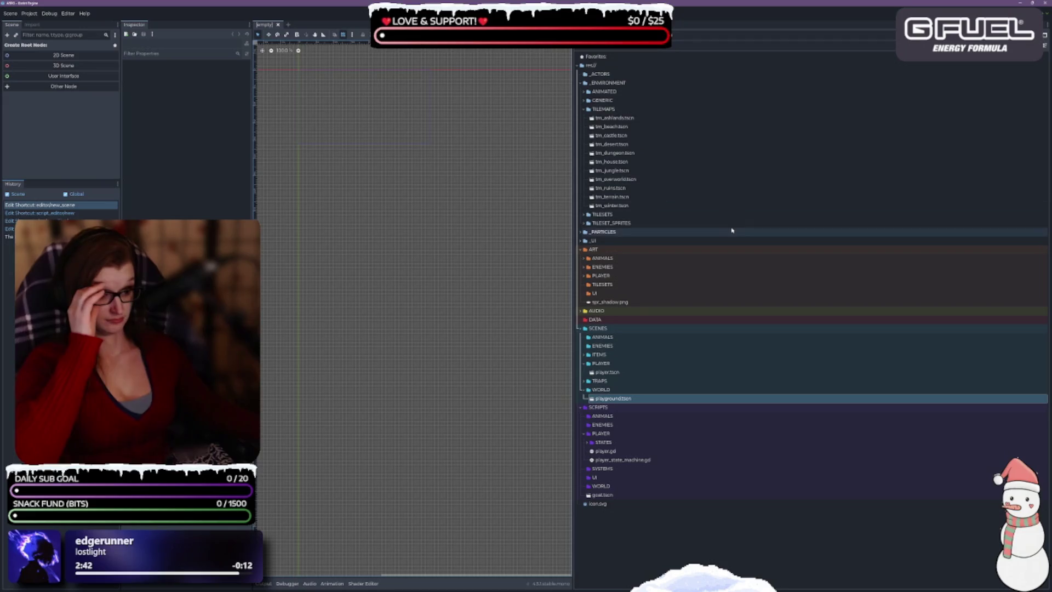
left_click_drag(565, 279, 510, 280)
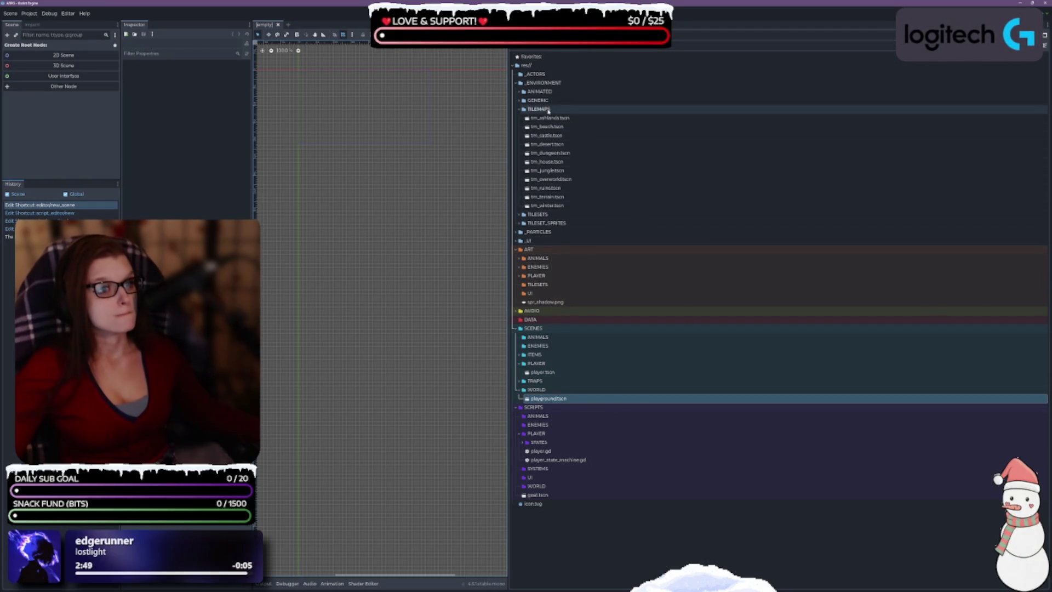
left_click(521, 110)
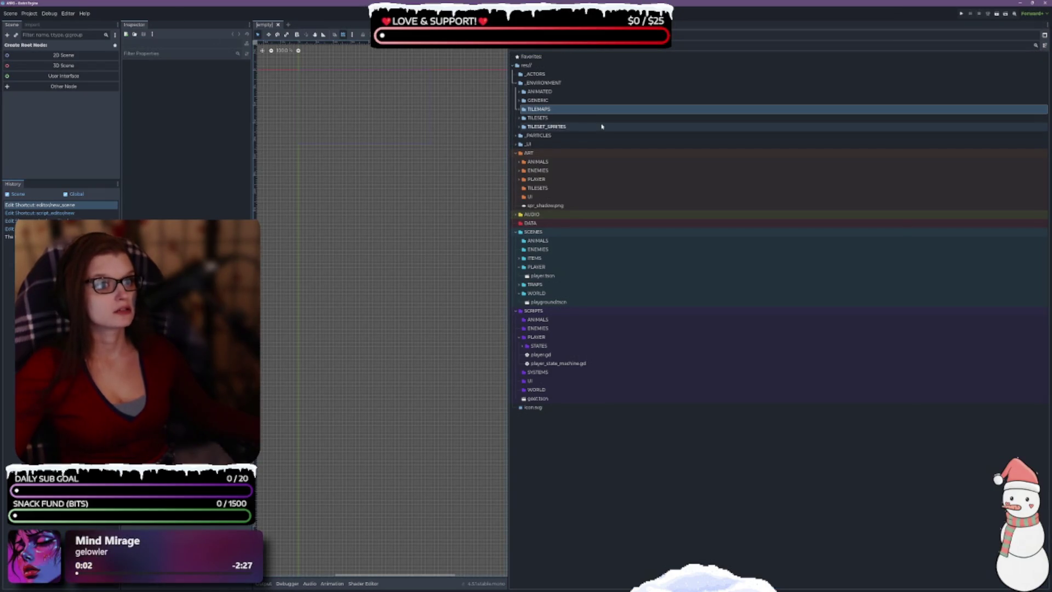
Expand _ENVIRONMENT's ANIMATED and TILESETS folders to show ts_castle.tres, ts_desert.tres, ts_winter.tres and others.
left_click(520, 92)
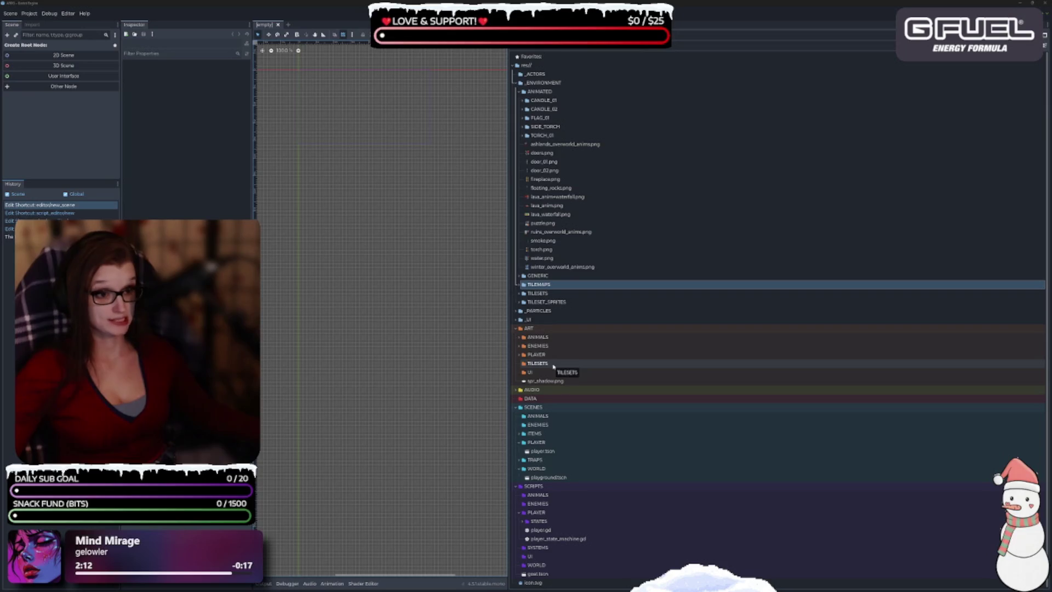
left_click(519, 294)
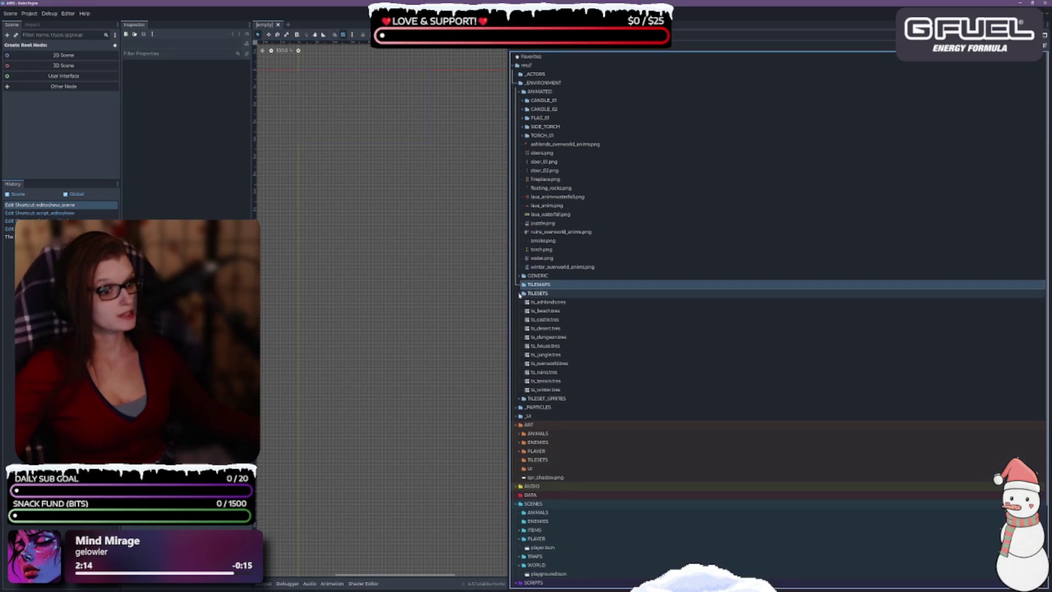
Move the tileset resources ts_ashlands.tres through ts_winter.tres into ART/TILESETS.
left_click(548, 302)
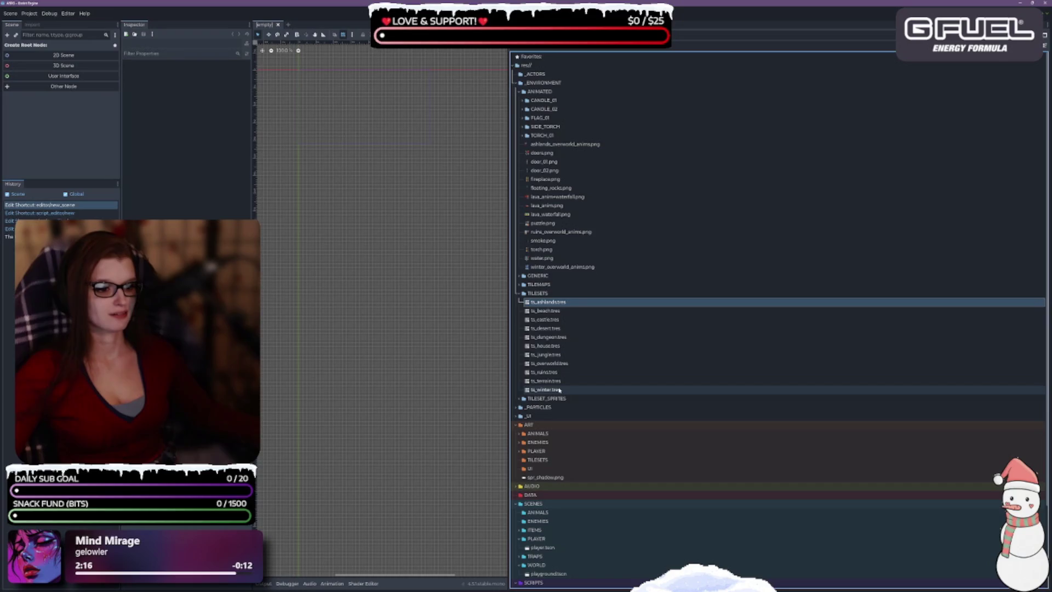
left_click(630, 390, "shift")
mouse_move(571, 329)
left_mouse_down()
mouse_move(646, 450)
mouse_move(542, 460)
left_mouse_up()
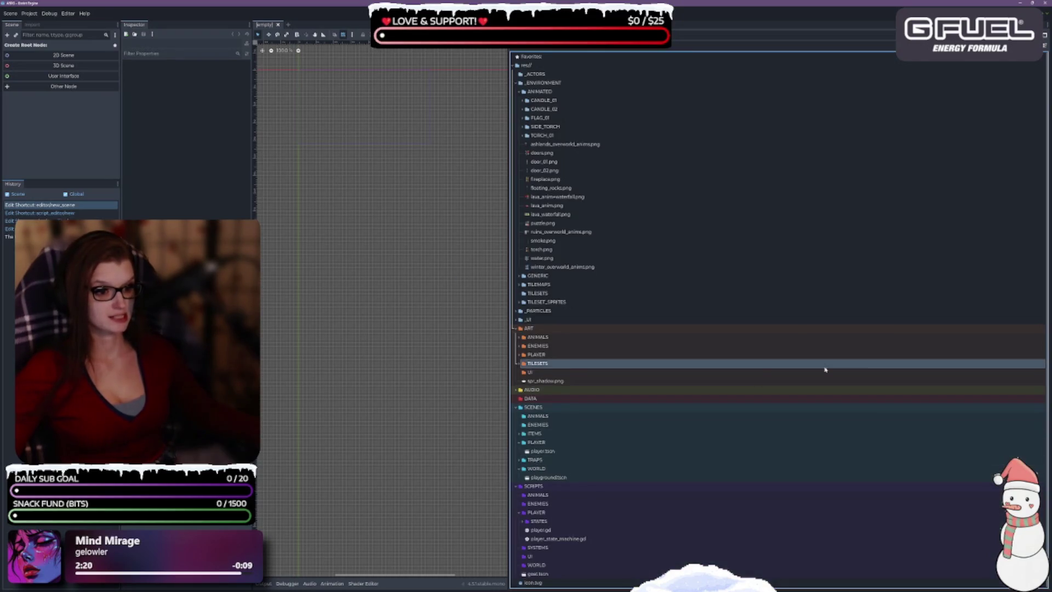
Delete the emptied _ENVIRONMENT/TILESETS folder and expand _PARTICLES.
left_click(565, 294)
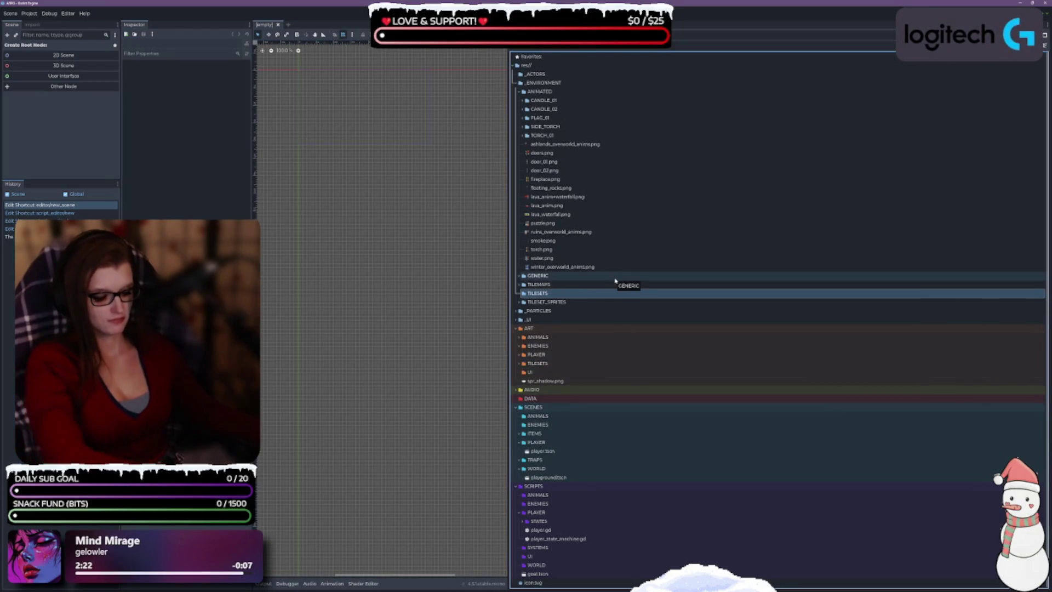
key("Delete")
key("Return")
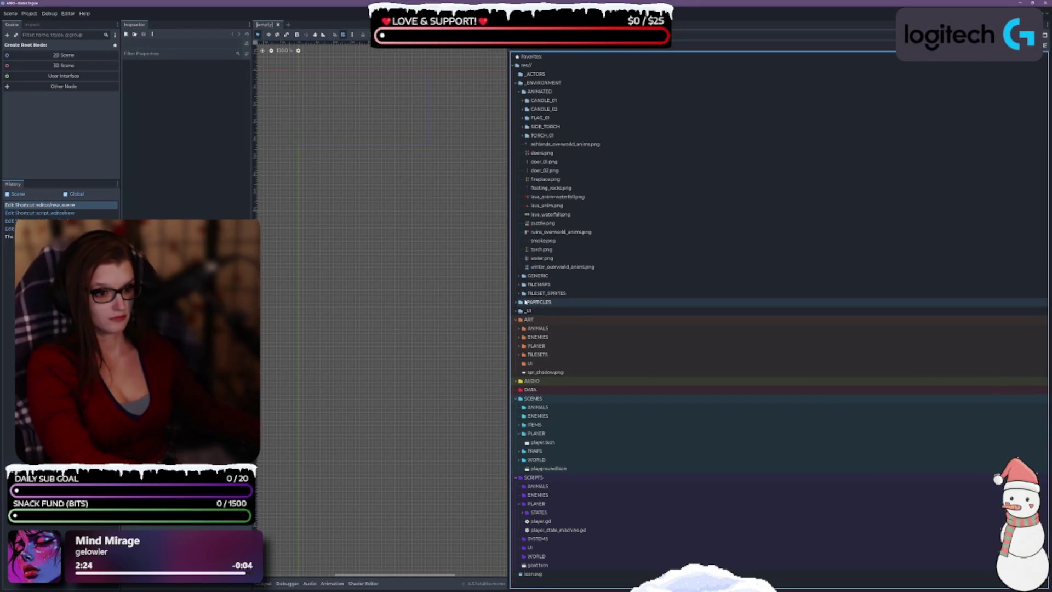
left_click(526, 302)
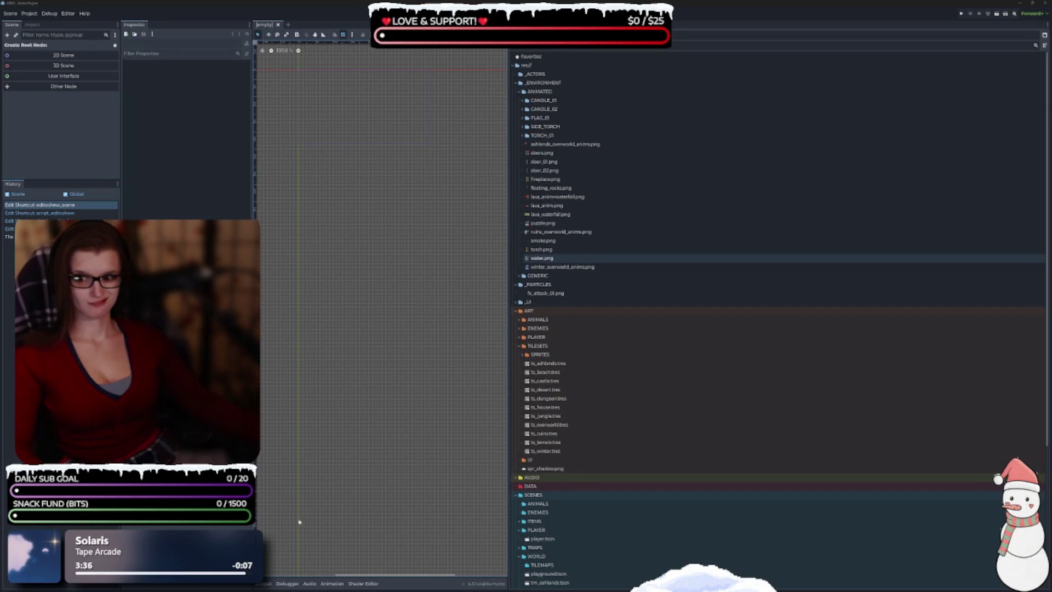
Select lava_anim+waterfall.png and check the contents of ART/ANIMALS.
left_click(684, 196)
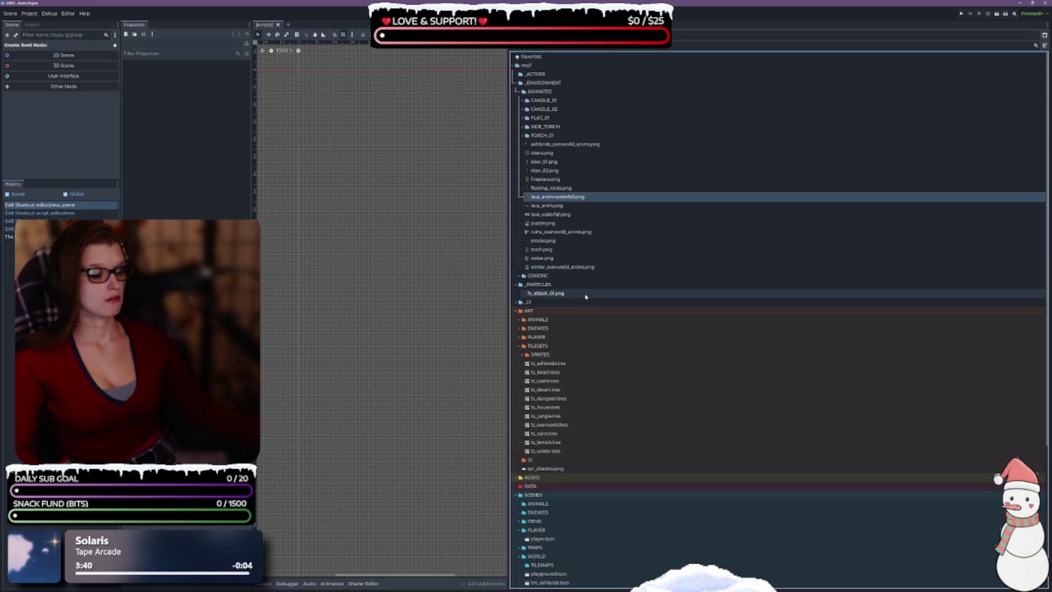
scroll(586, 299, "down", 5)
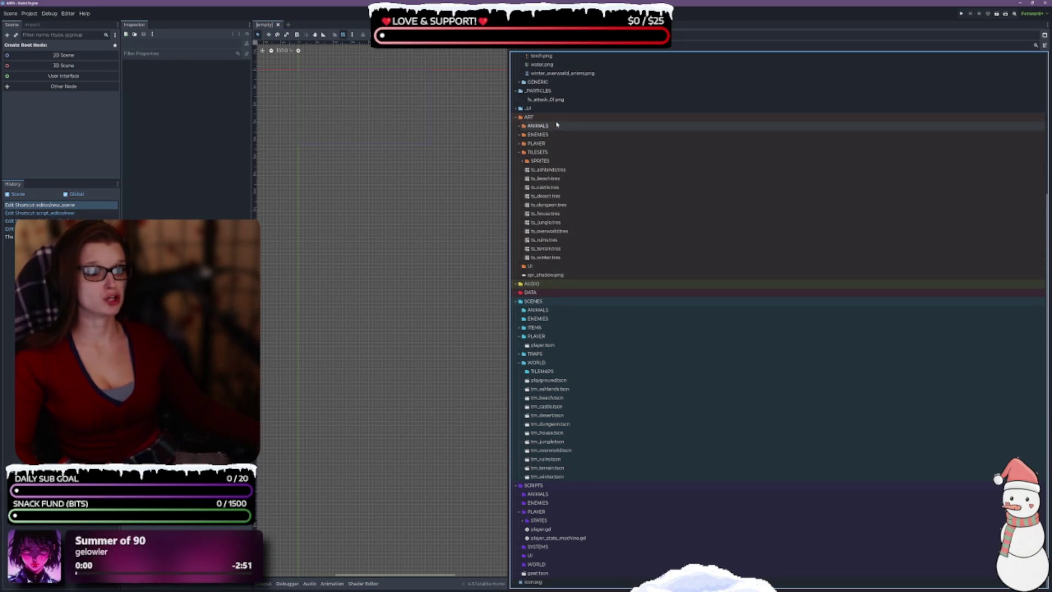
left_click(519, 126)
left_click(518, 126)
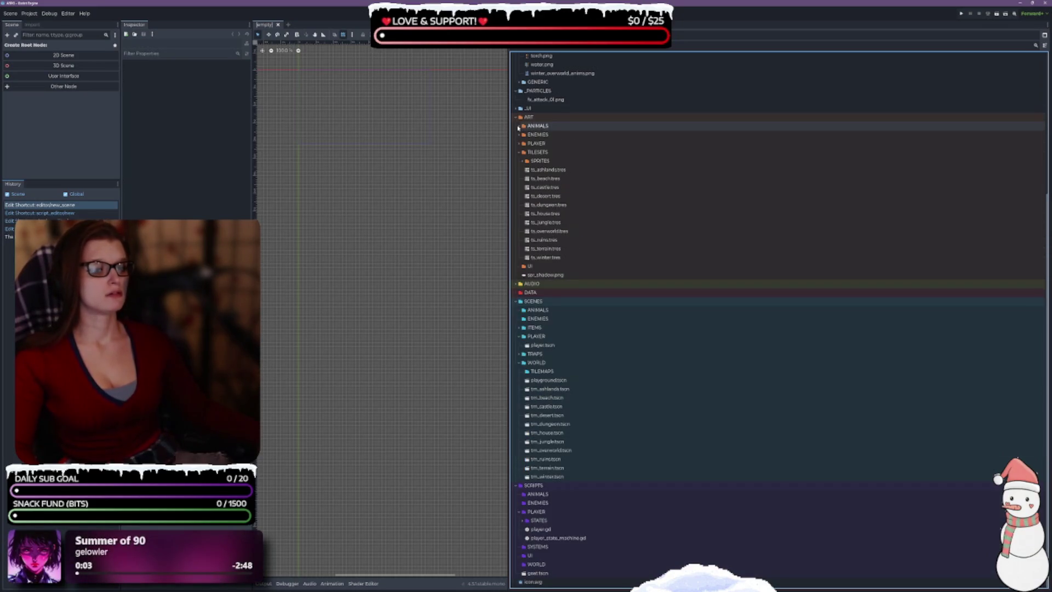
scroll(629, 163, "up", 5)
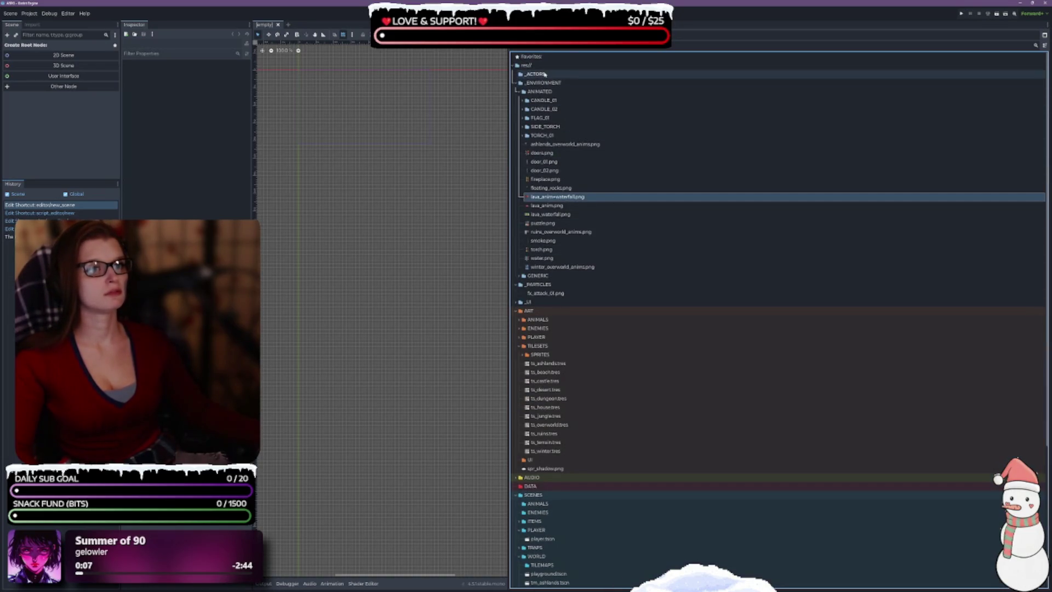
Collapse _ENVIRONMENT, then delete the _ACTORS folder and confirm.
left_click(526, 75)
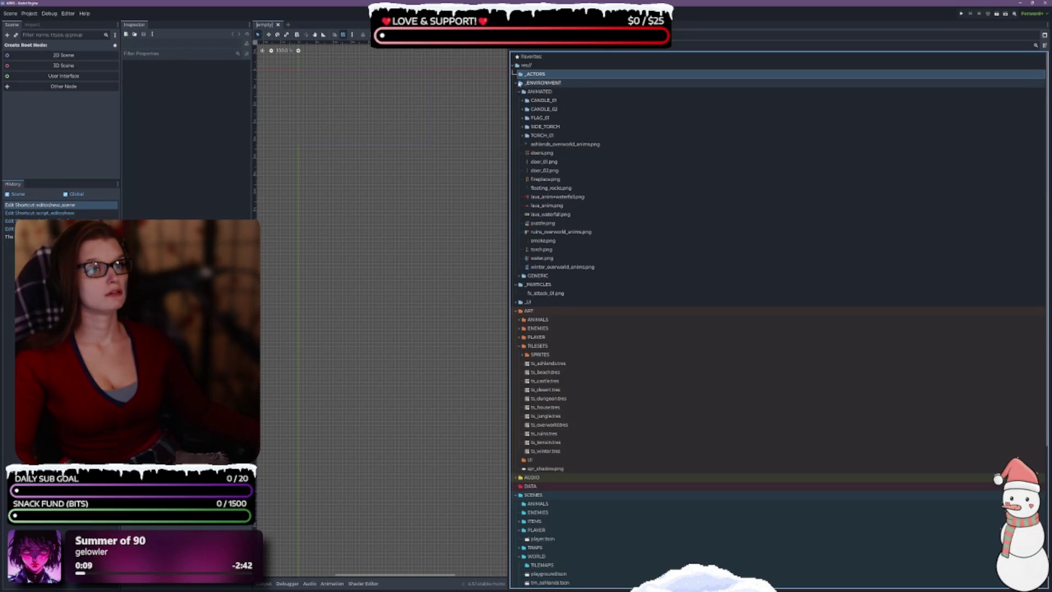
left_click(519, 83)
left_click(517, 83)
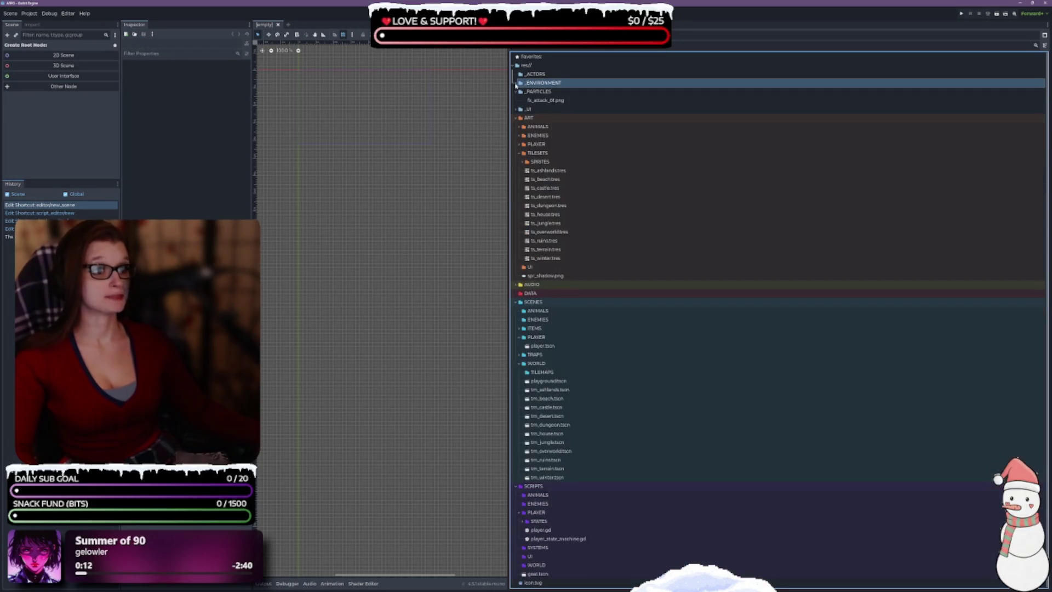
left_click(543, 76)
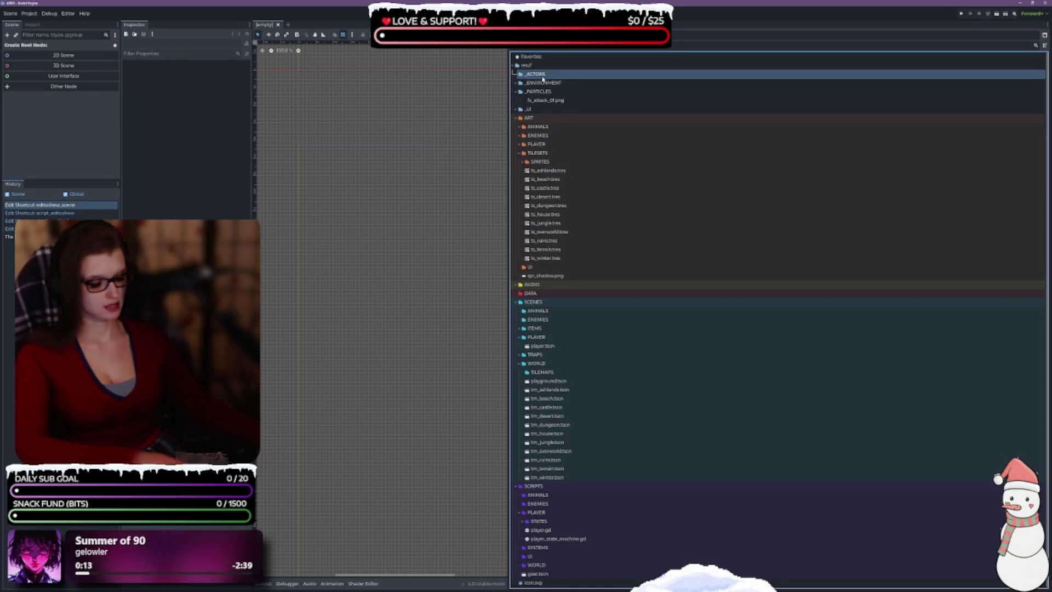
key("Delete")
key("Return")
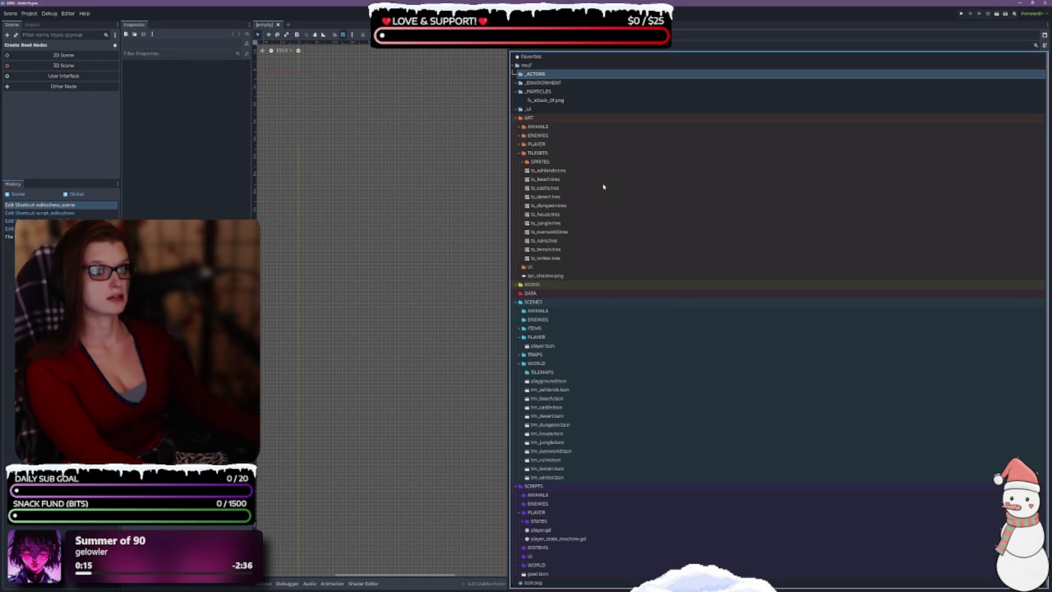
Re-expand _ENVIRONMENT to view its ANIMATED subfolders and collapse ART/TILESETS.
left_click(516, 75)
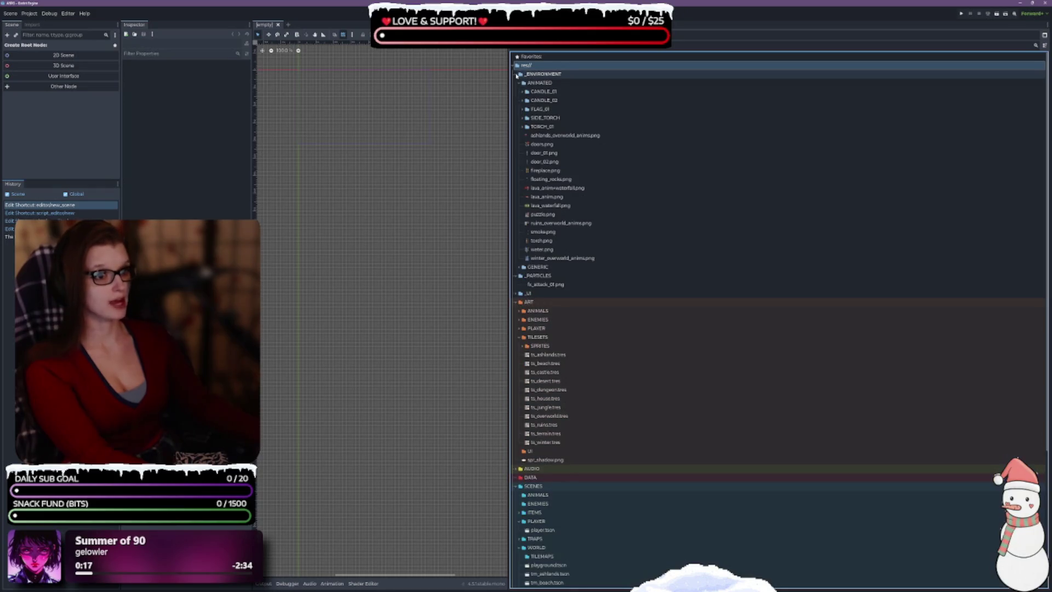
left_click(580, 92)
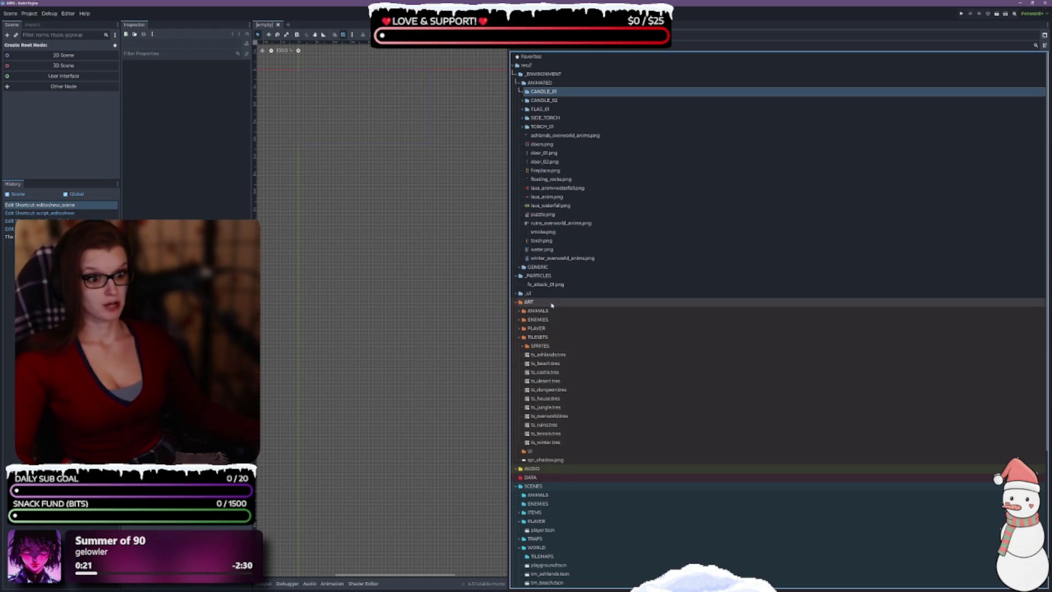
left_click(521, 339)
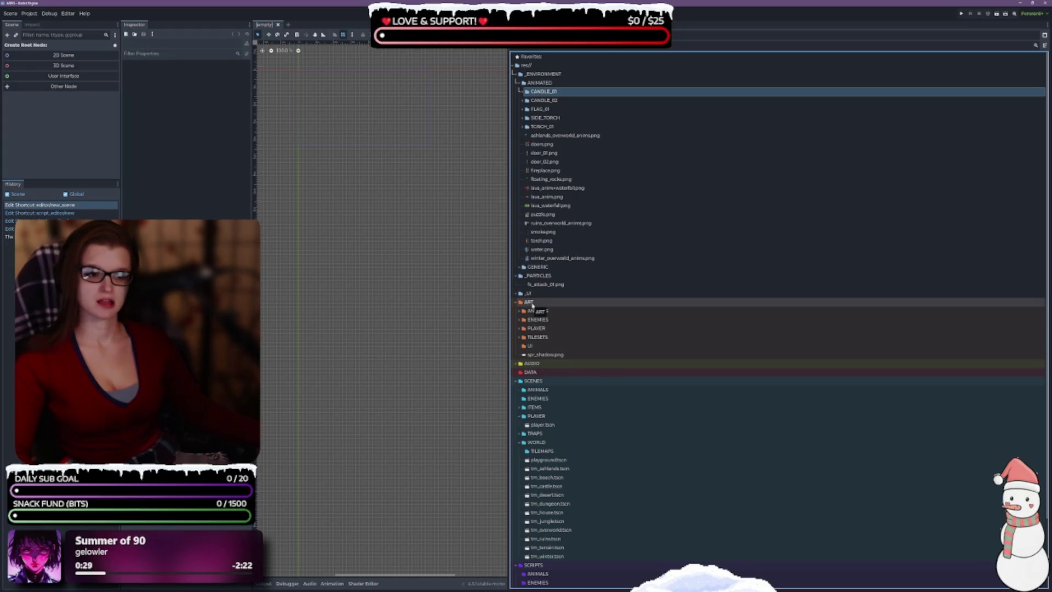
Create a new folder named ENV inside the ART folder.
right_click(531, 305)
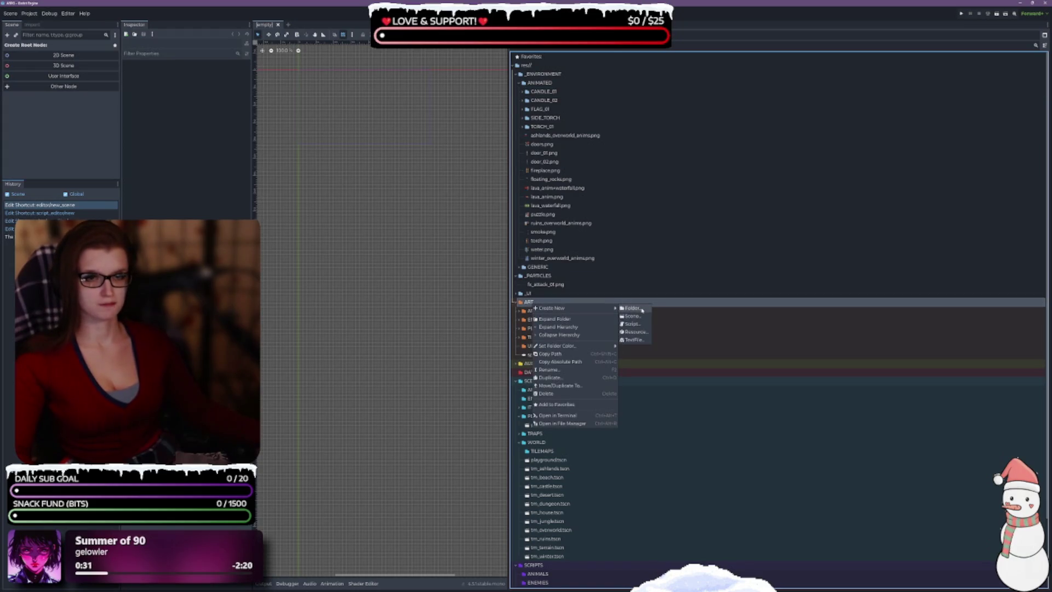
left_click(632, 308)
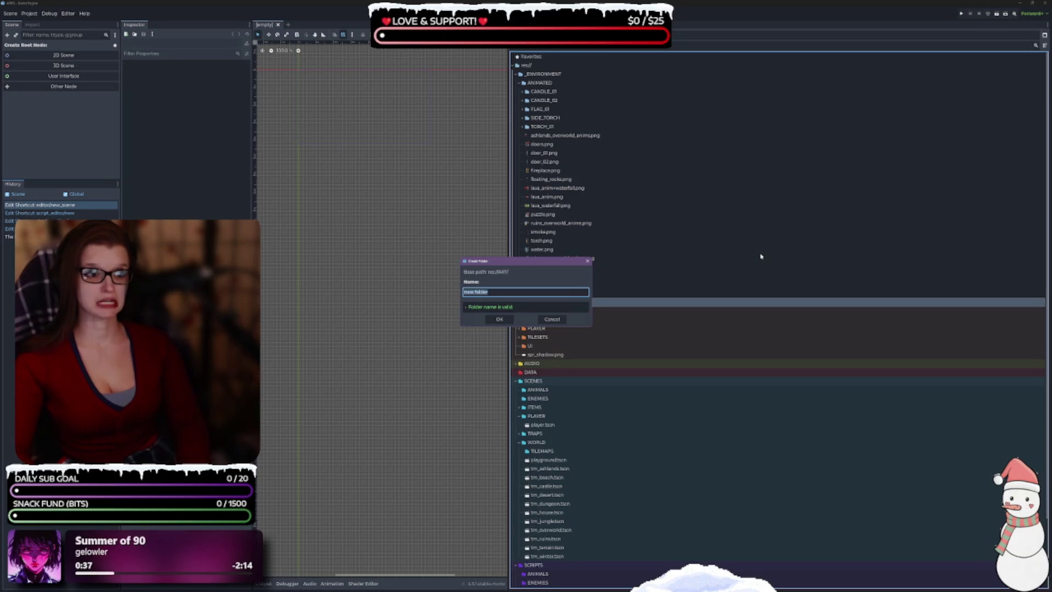
type("EN")
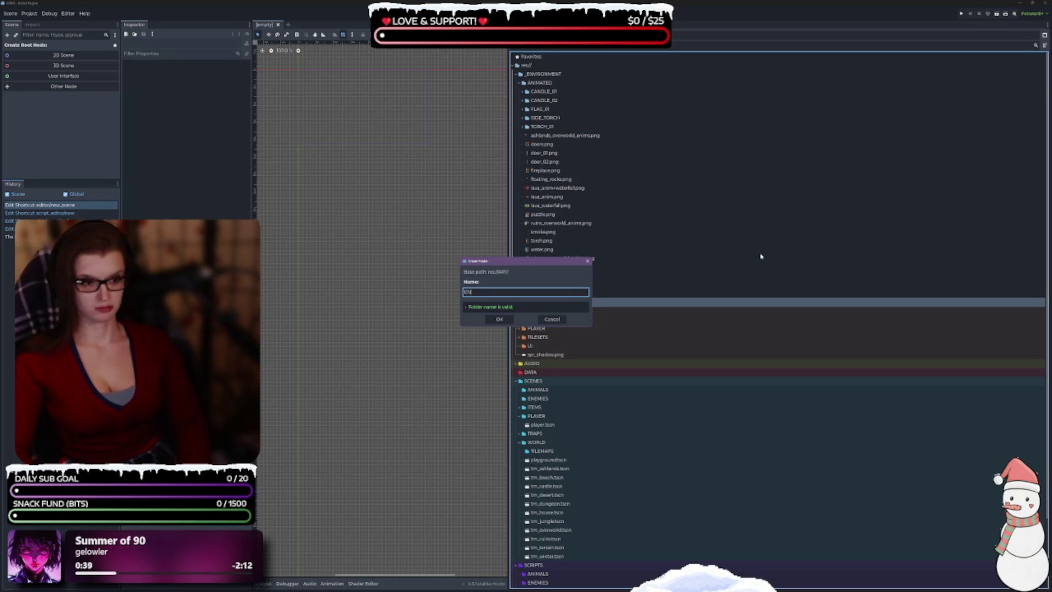
type("VIR")
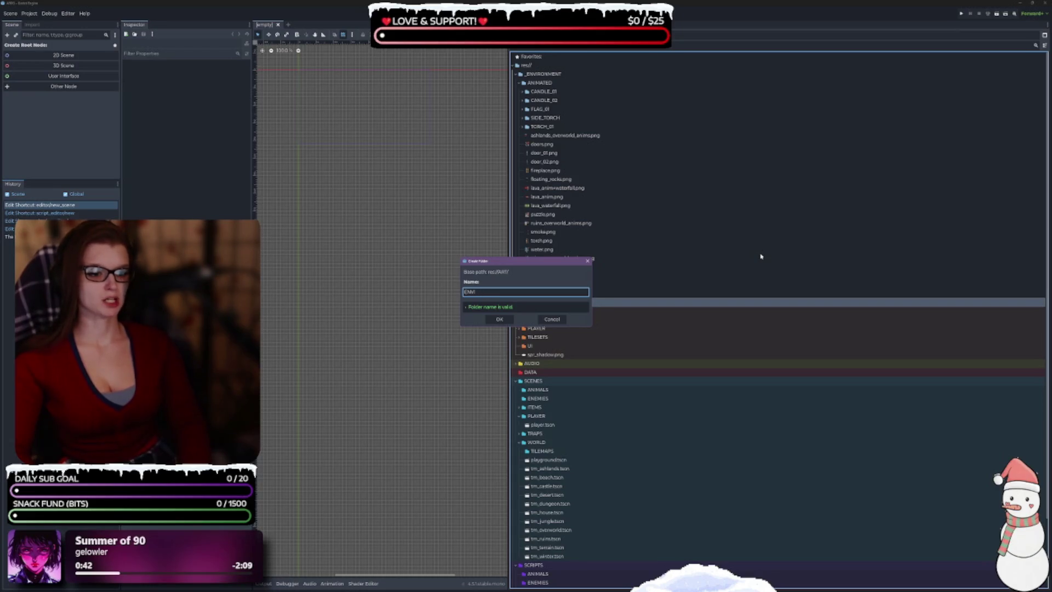
key("Return")
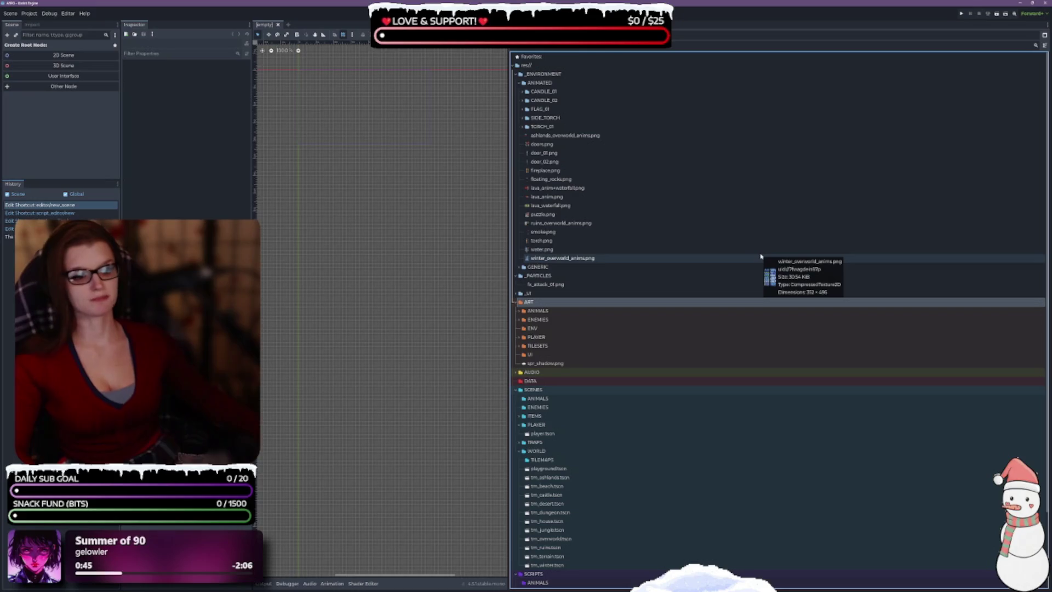
left_click(575, 329)
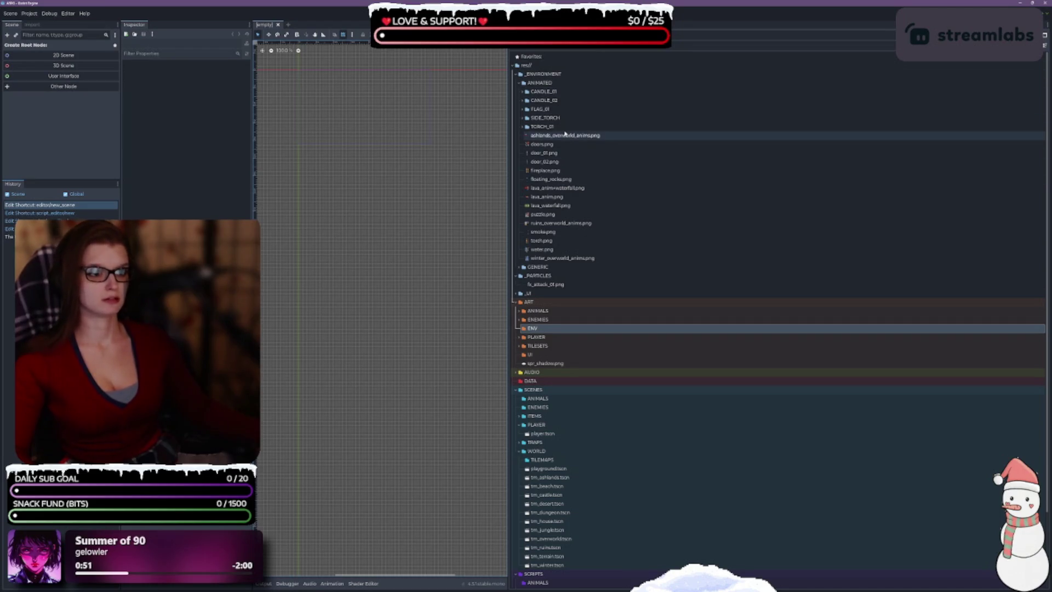
Review the CANDLE_01 and ANIMATED folders by expanding and collapsing them.
left_click(526, 92)
left_click(523, 92)
left_click(522, 92)
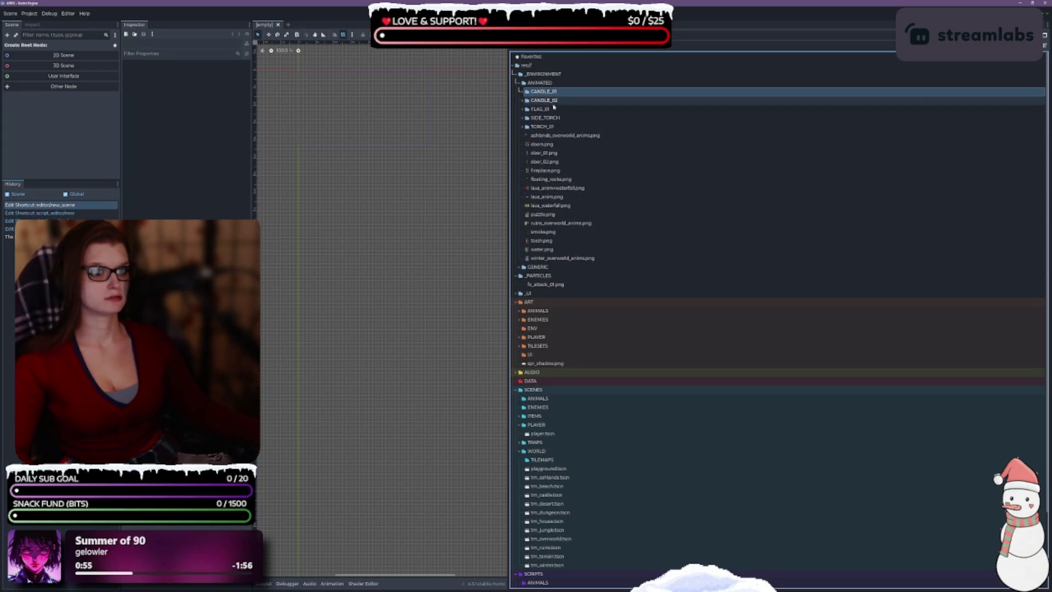
left_click(518, 84)
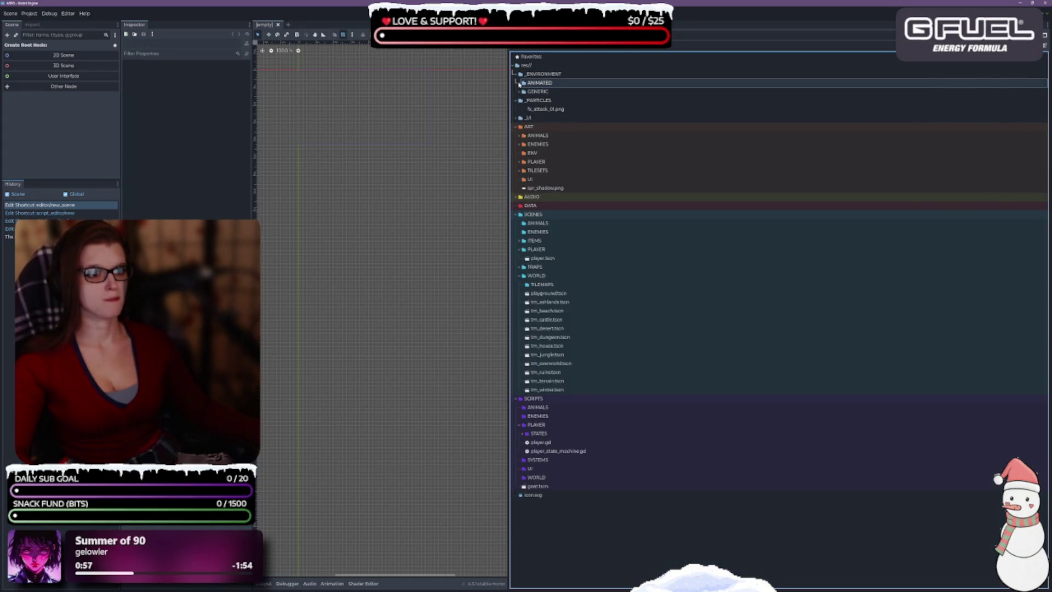
left_click(518, 83)
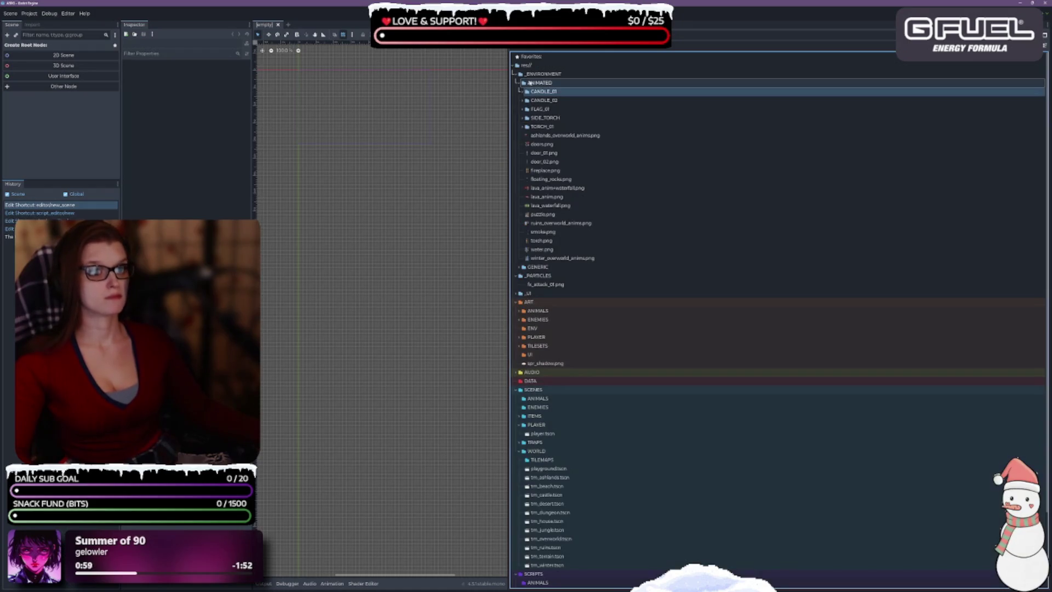
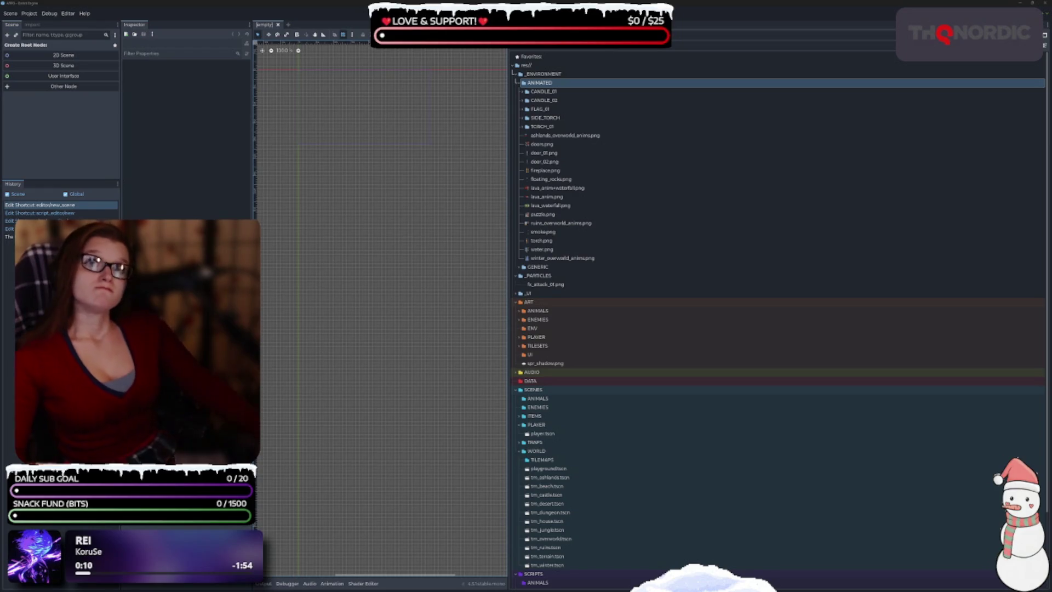
Rename the ENV art folder to ENVIRONMENT and drag the TILESETS folder inside it.
scroll(576, 269, "down", 3)
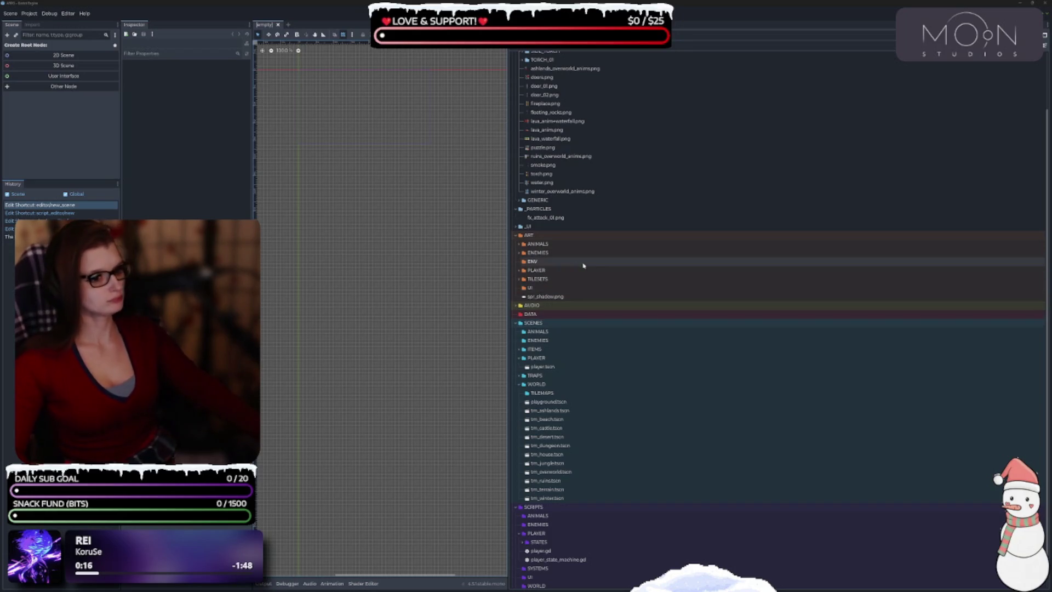
left_click(540, 263)
key("F2")
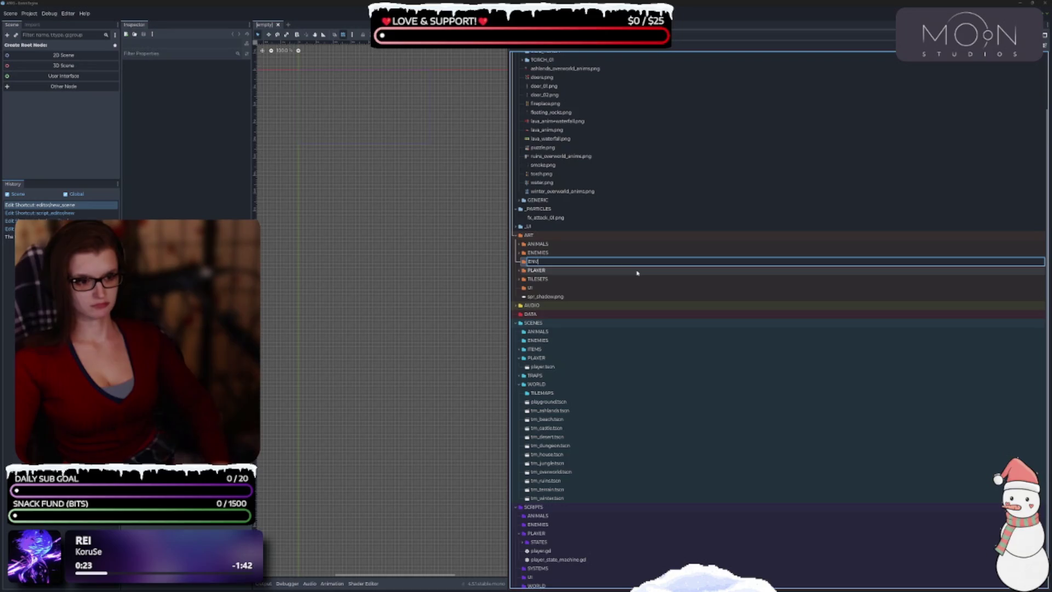
type("IR")
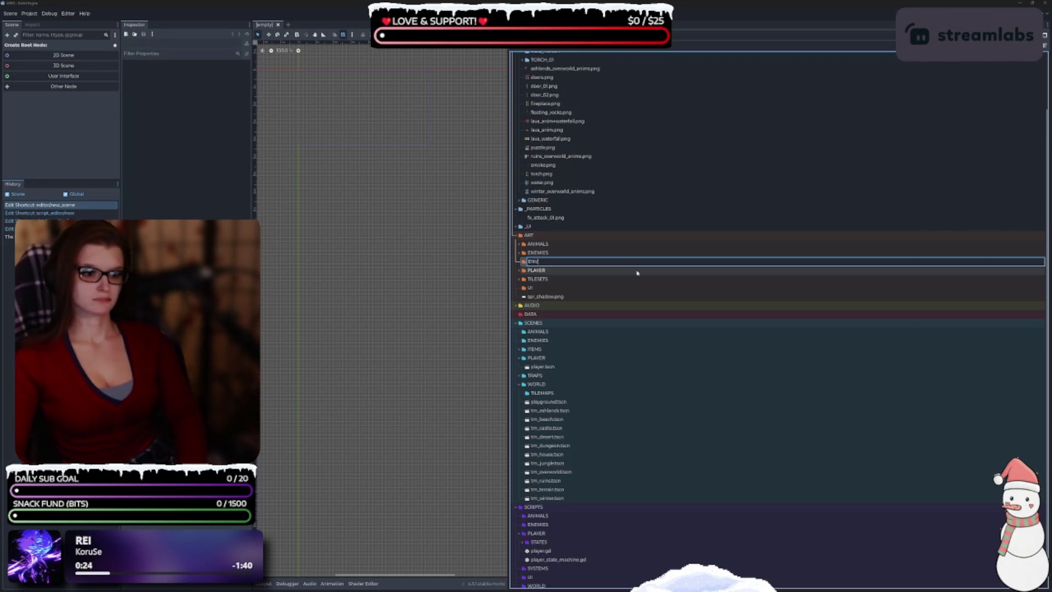
type("ONMENT")
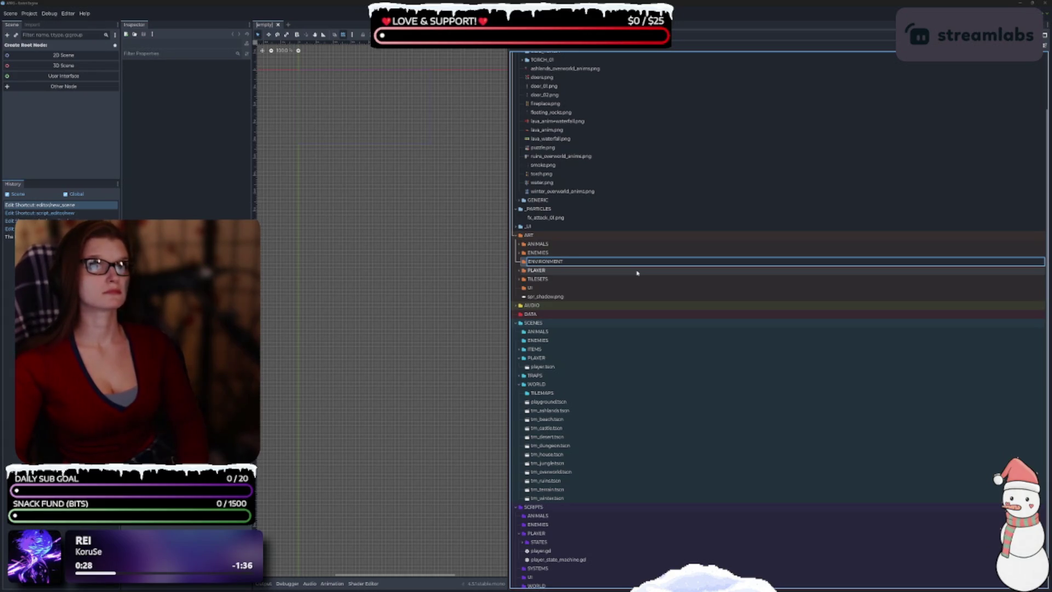
key("Return")
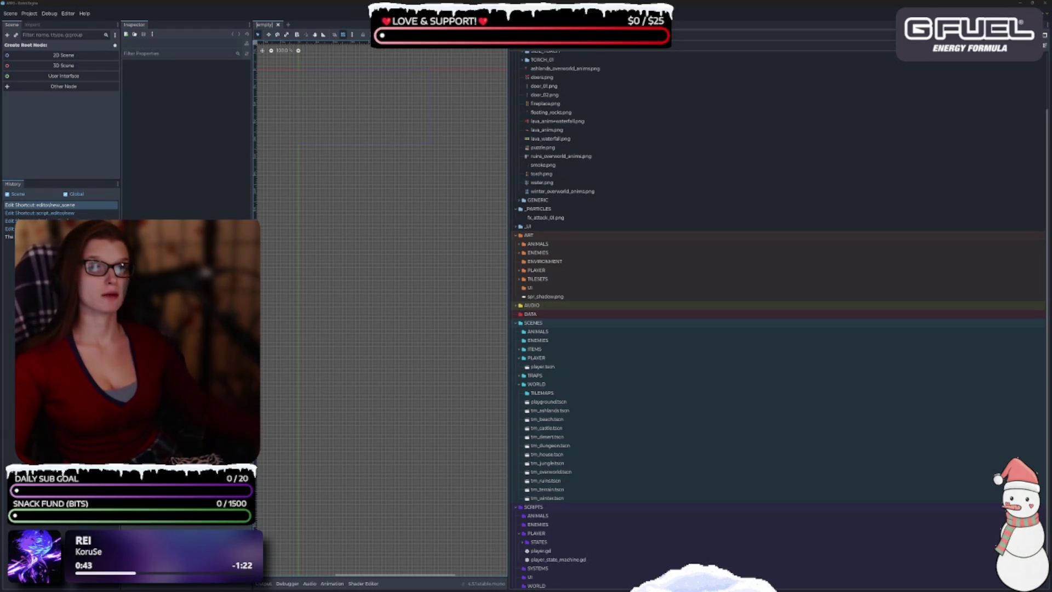
left_click(552, 261)
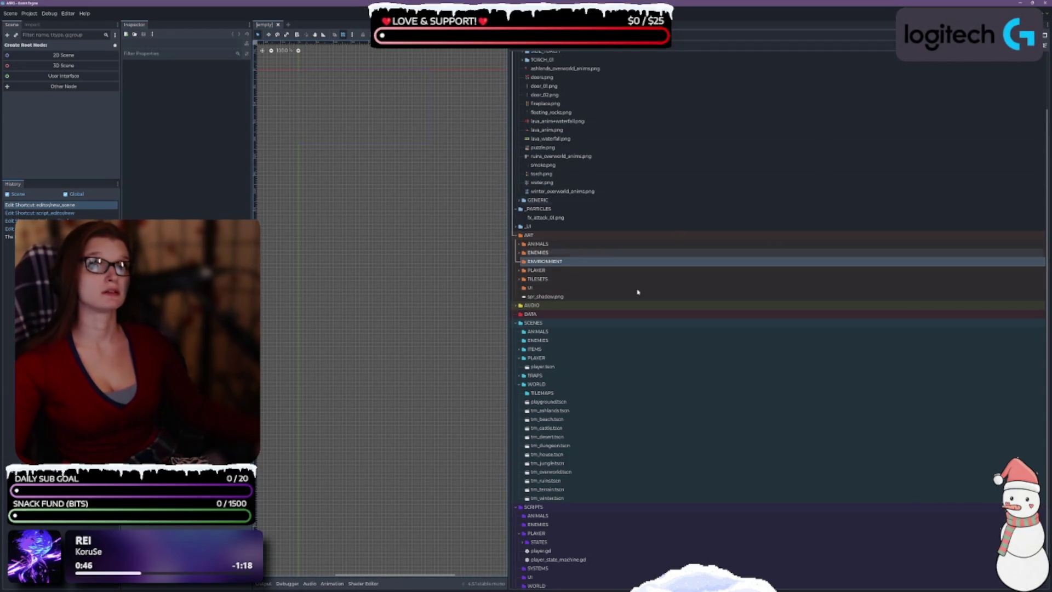
left_click_drag(548, 279, 554, 263)
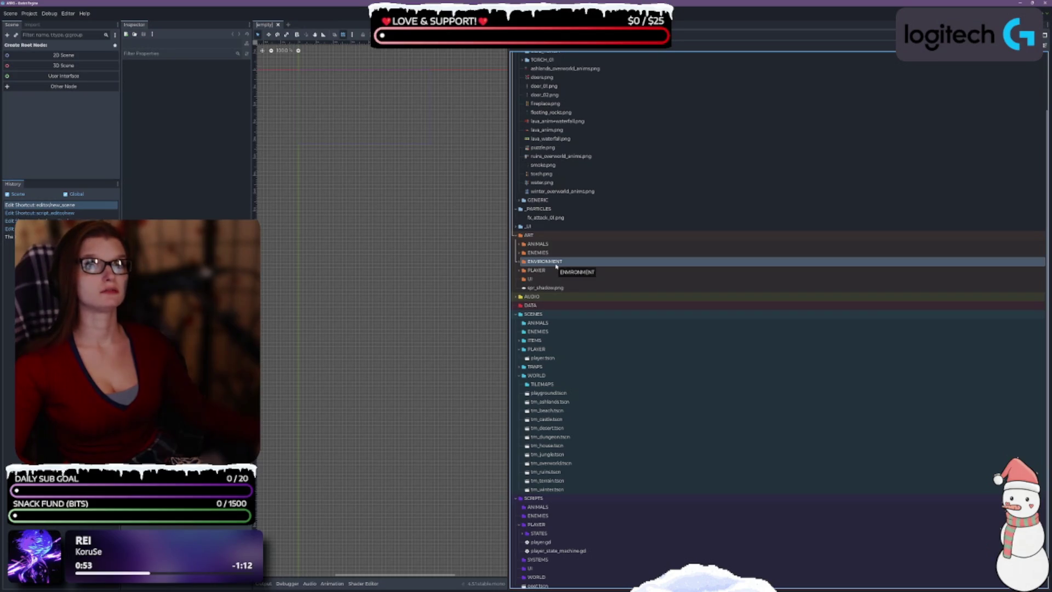
Create a new PROPS folder inside ENVIRONMENT.
left_click(520, 262)
right_click(556, 264)
mouse_move(630, 265)
left_click(664, 267)
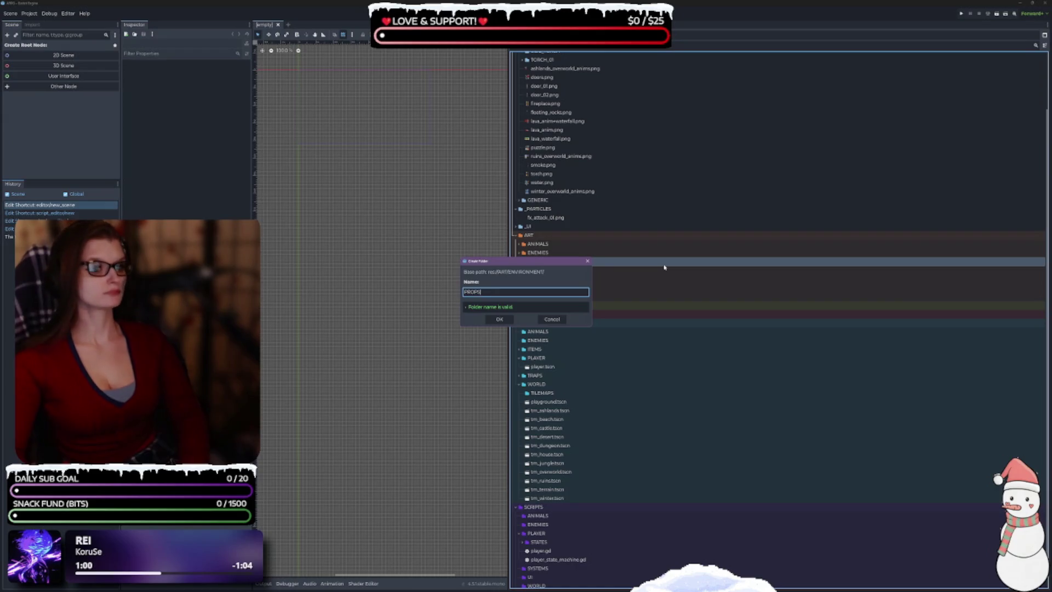
key("Escape")
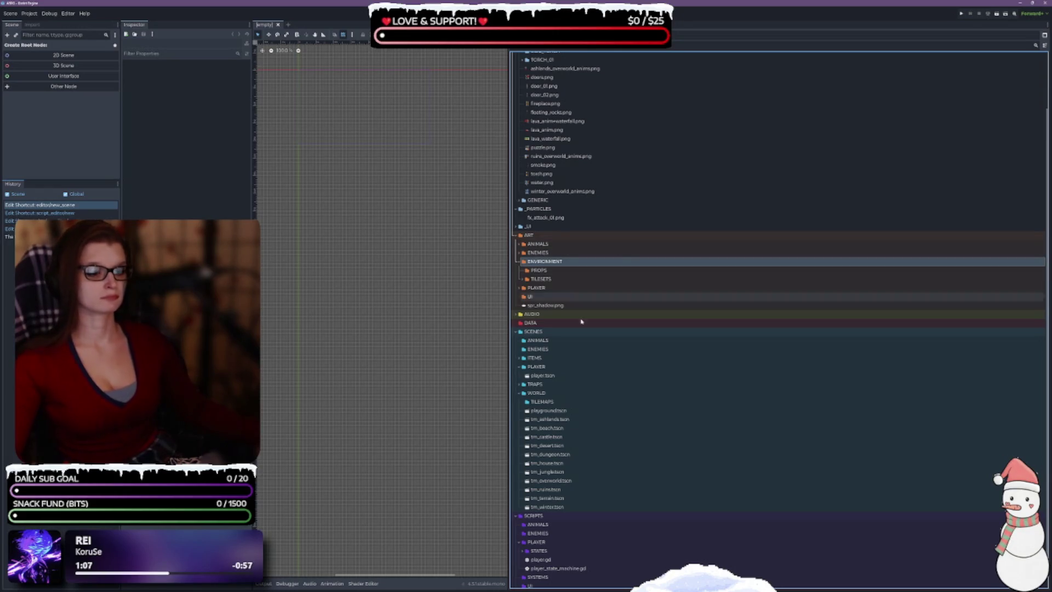
Create a second folder named DECOR inside ENVIRONMENT.
right_click(551, 263)
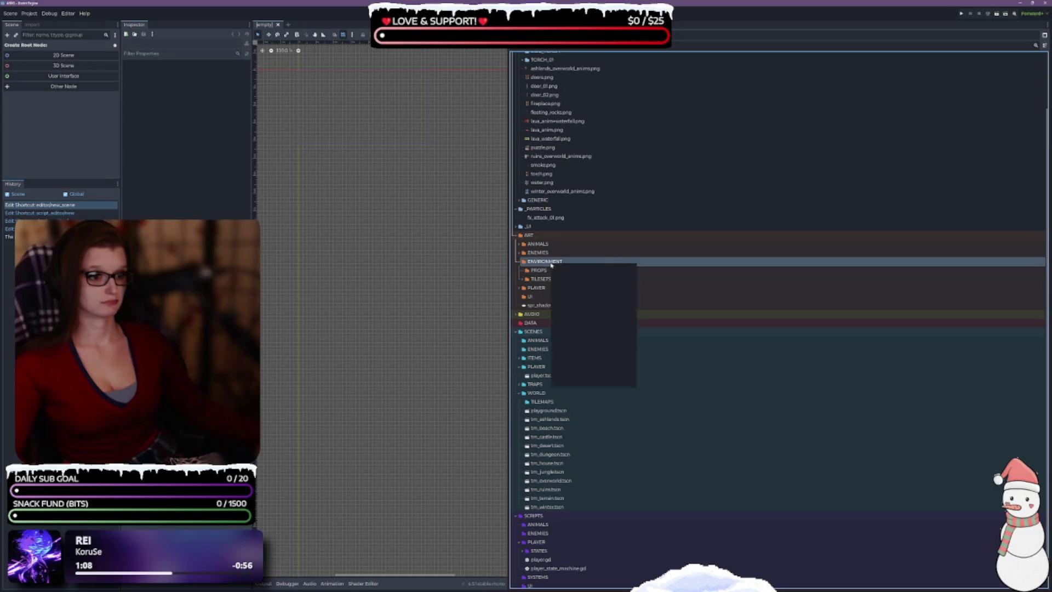
mouse_move(581, 267)
left_click(652, 267)
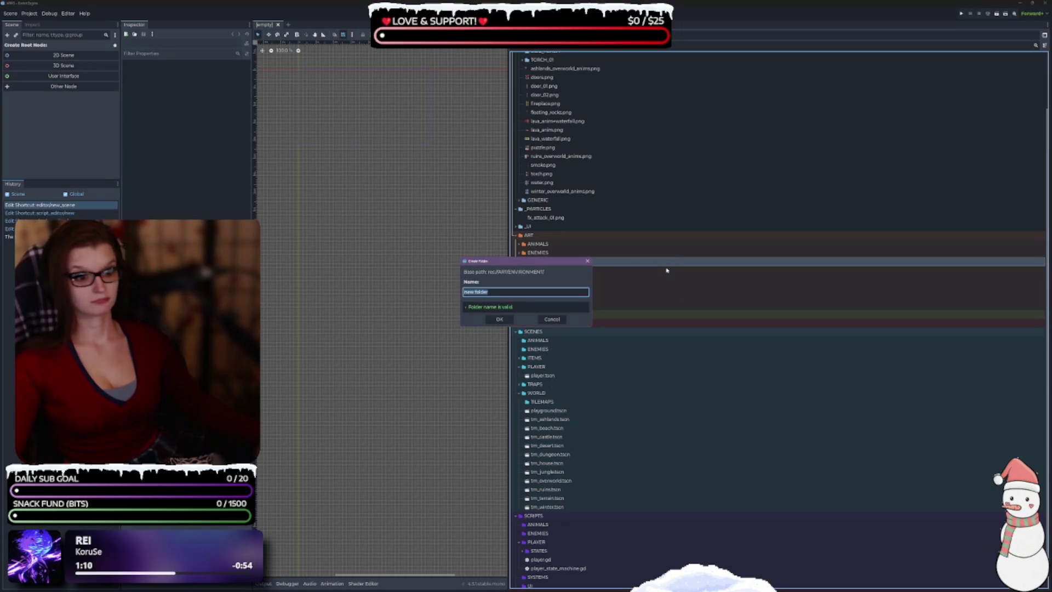
type("DECOR")
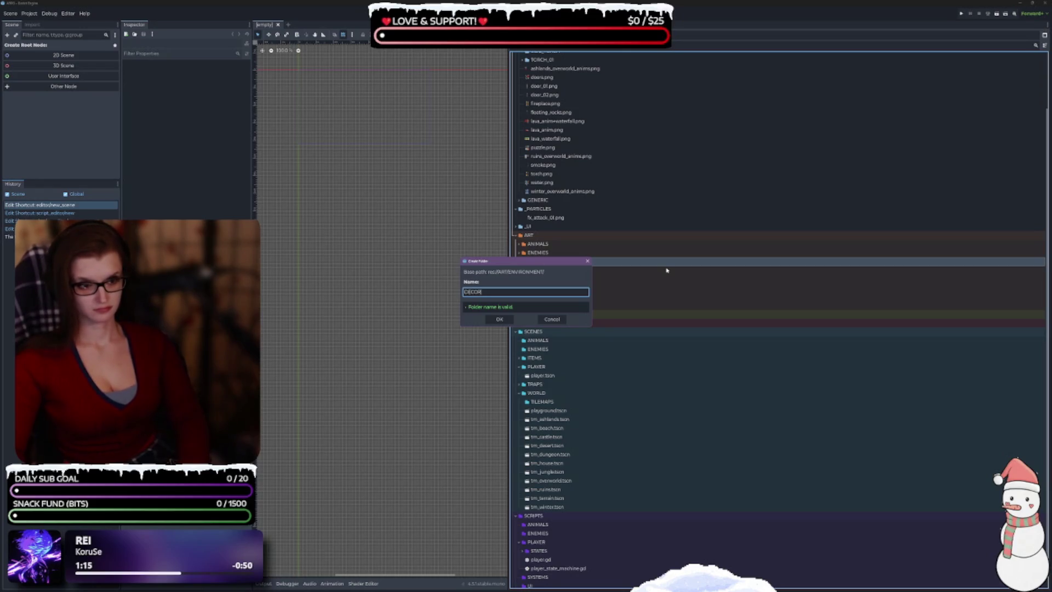
key("Return")
scroll(659, 274, "down", 2)
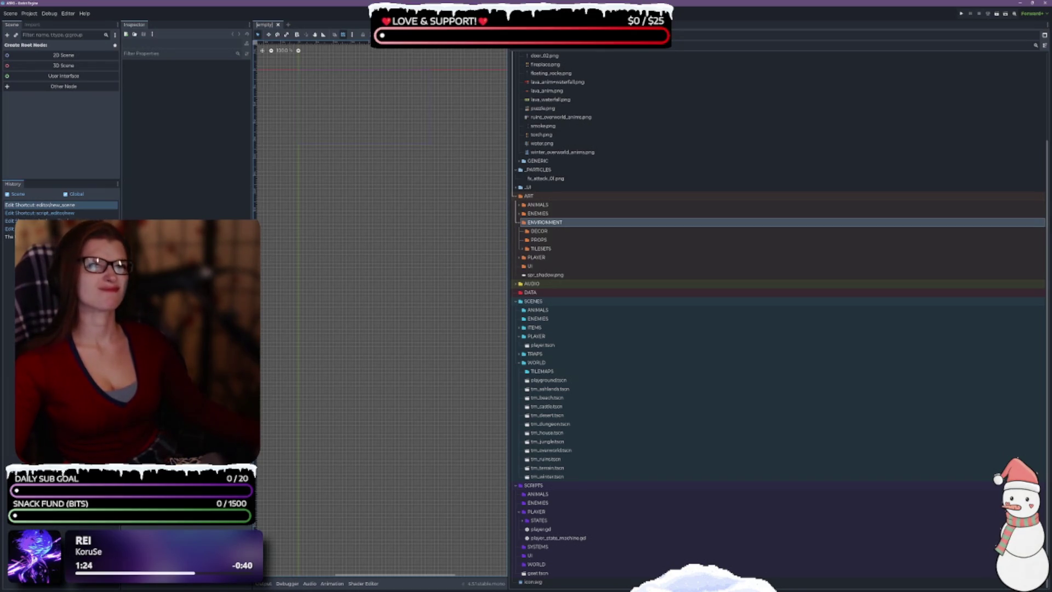
left_click(543, 231)
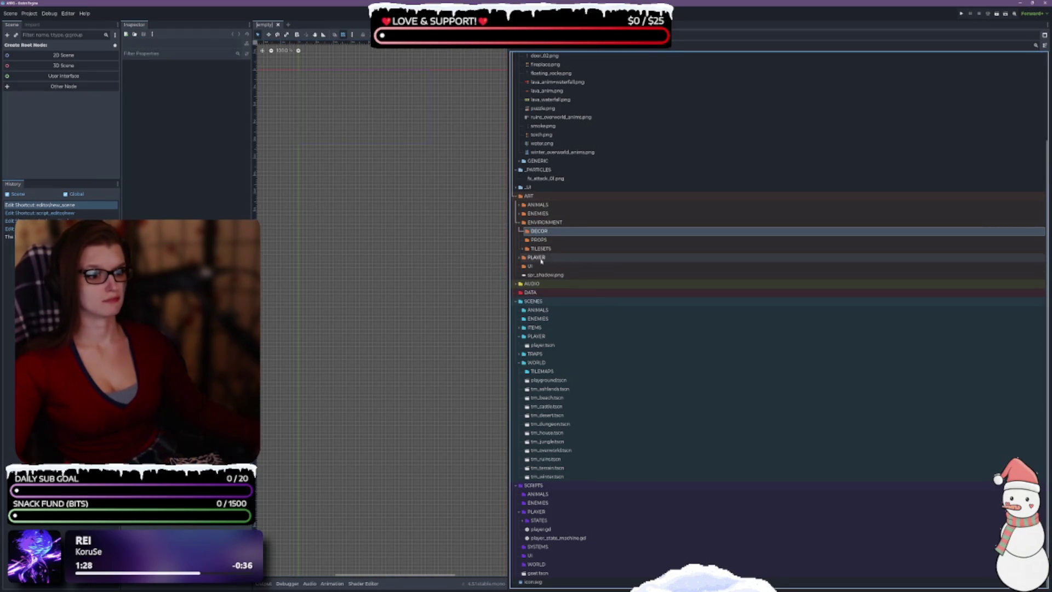
left_click(523, 249)
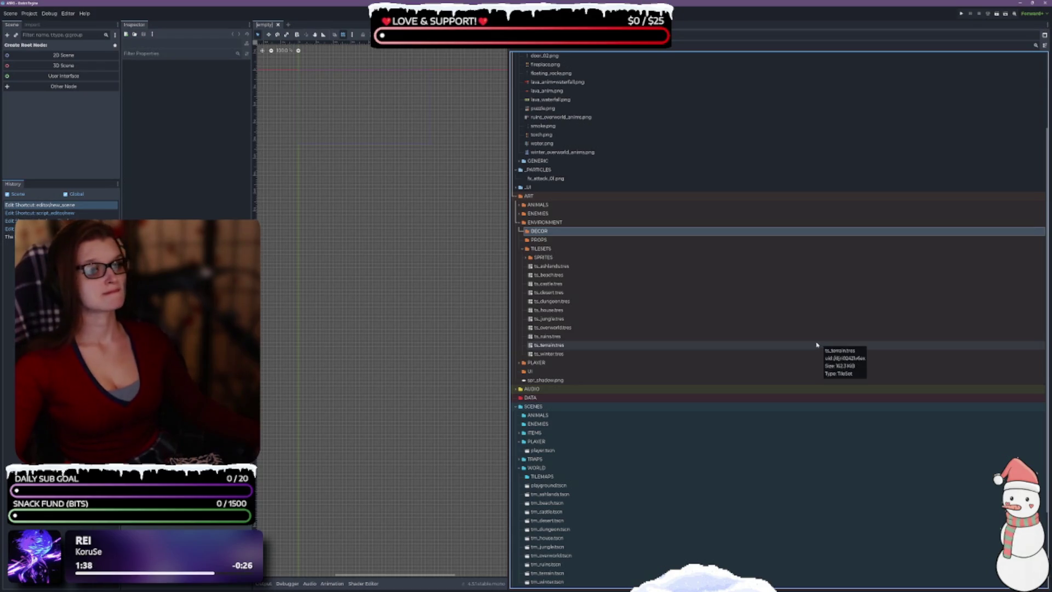
left_click(526, 257)
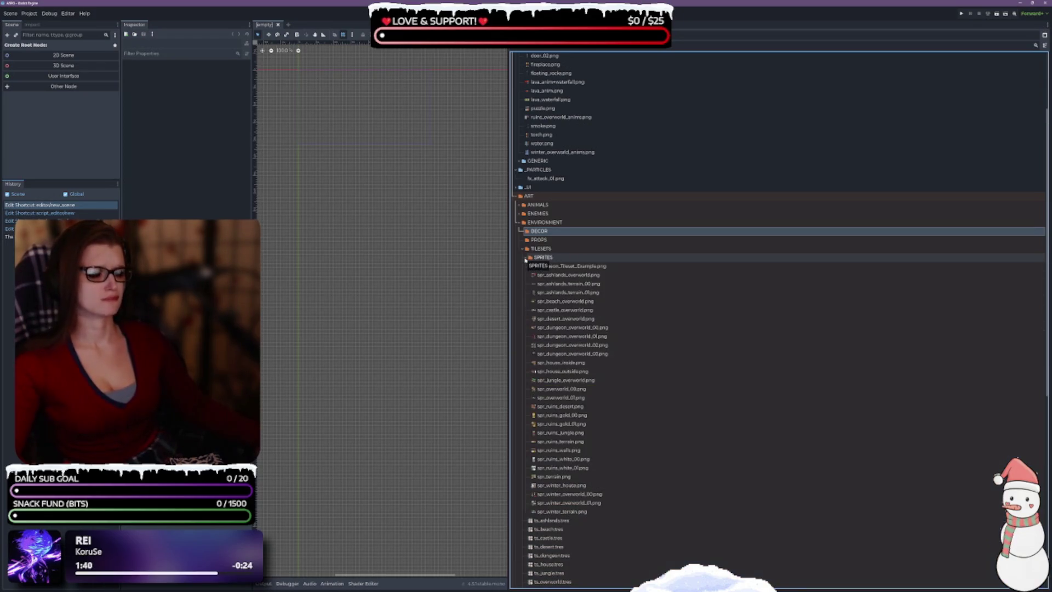
left_click(526, 257)
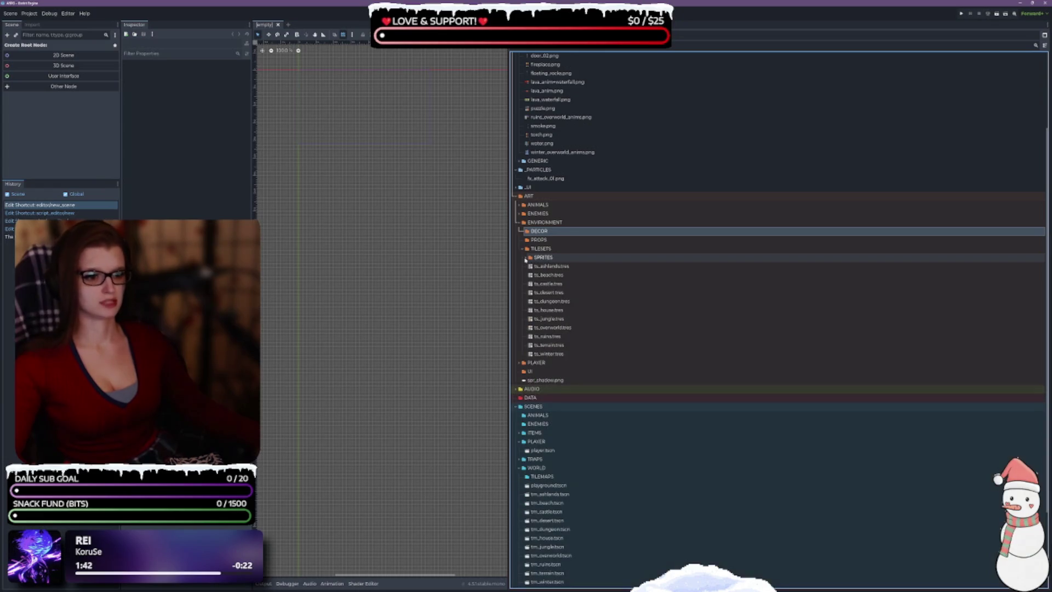
left_click(522, 249)
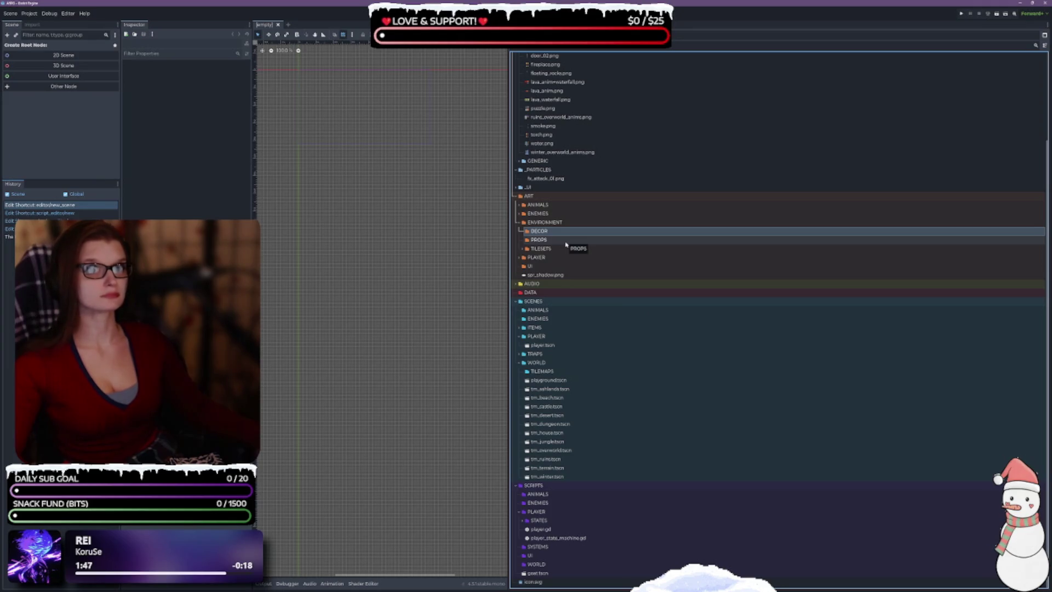
right_click(546, 231)
Create a FOLIAGE folder inside DECOR.
mouse_move(603, 235)
left_click(647, 236)
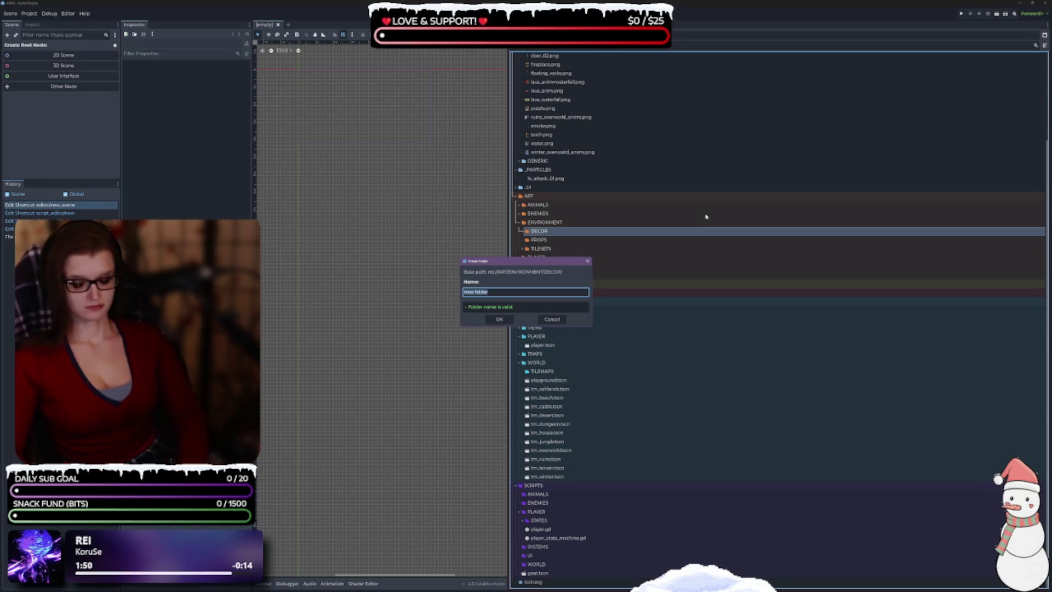
type("FOLIAGE")
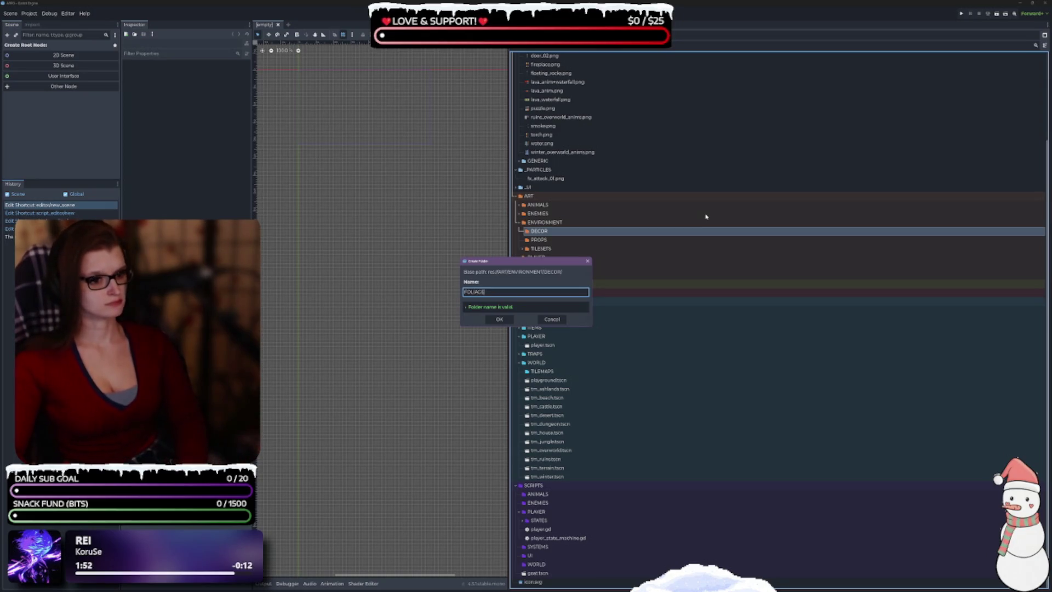
key("Return")
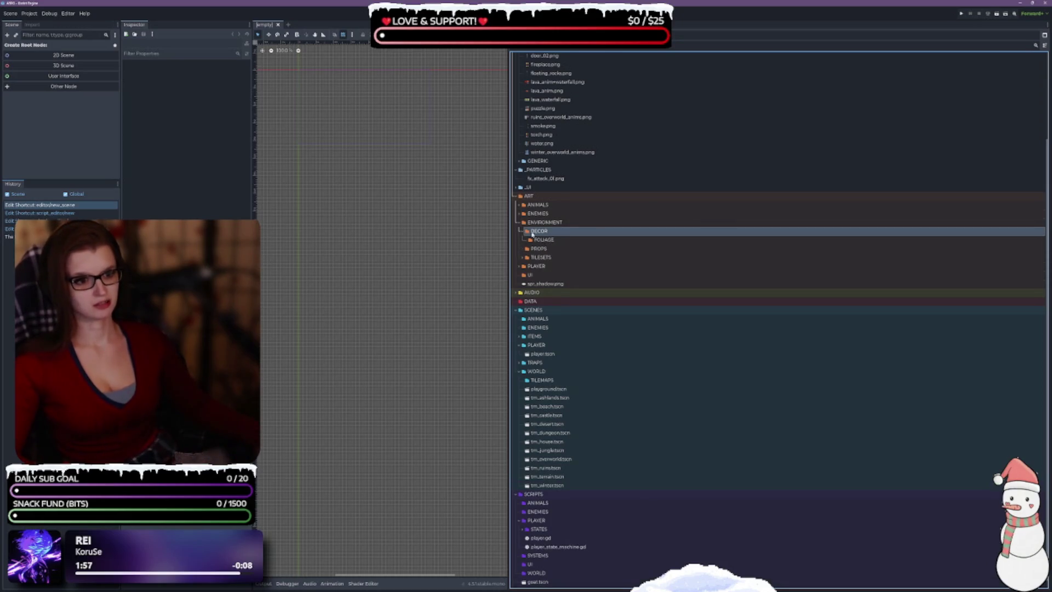
Duplicate FOLIAGE as a new folder named INTERIOR.
key("ctrl+d")
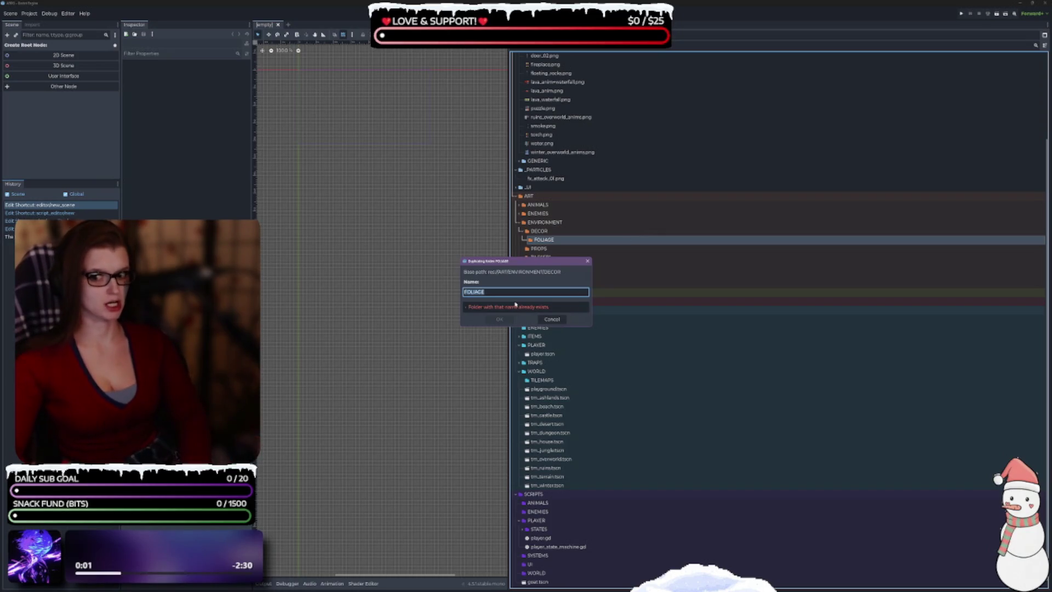
type("INTERIOR")
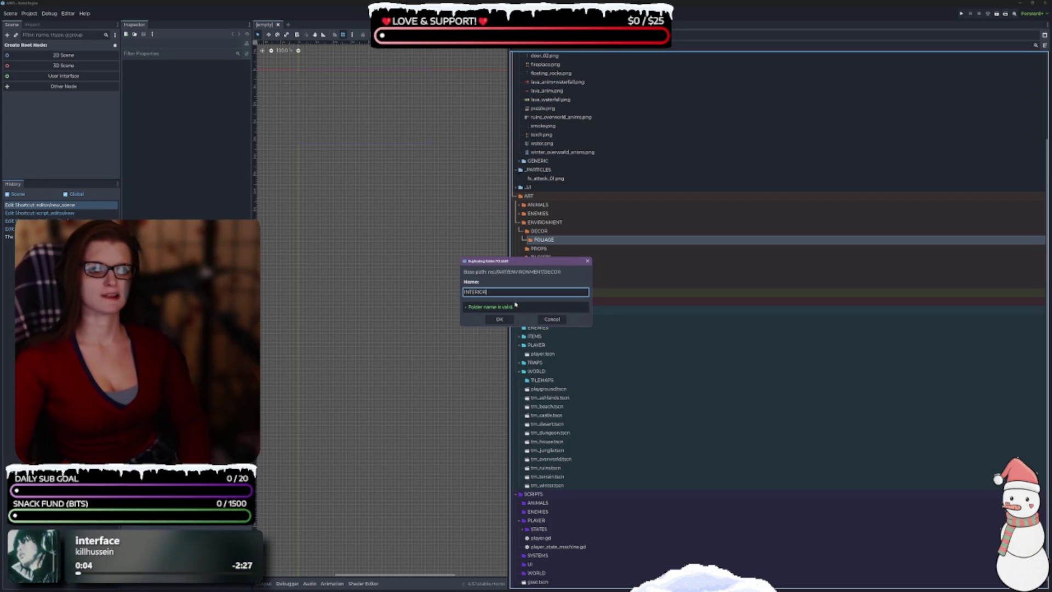
key("Return")
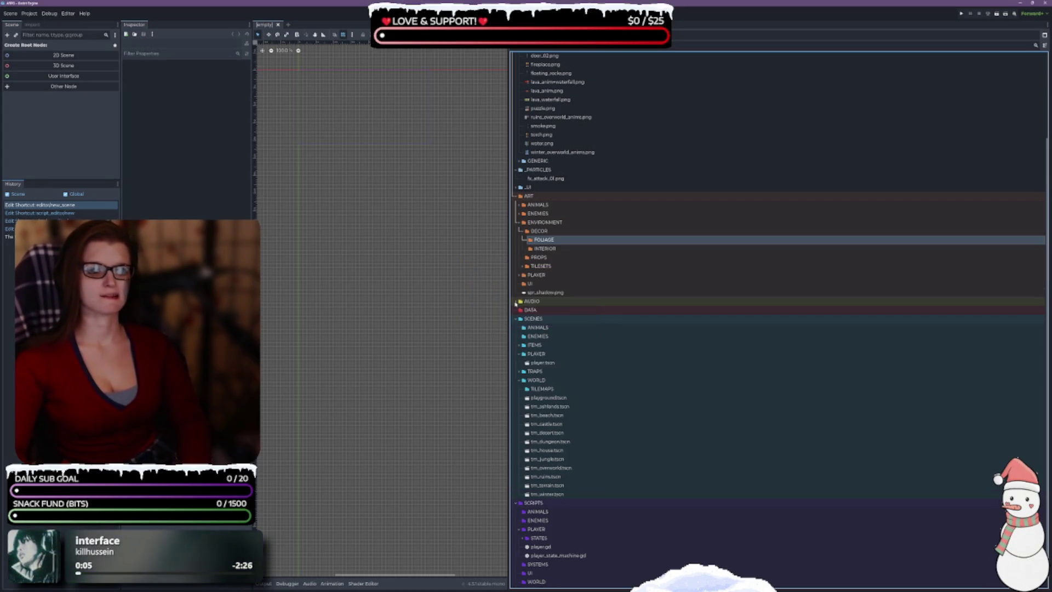
left_click(554, 248)
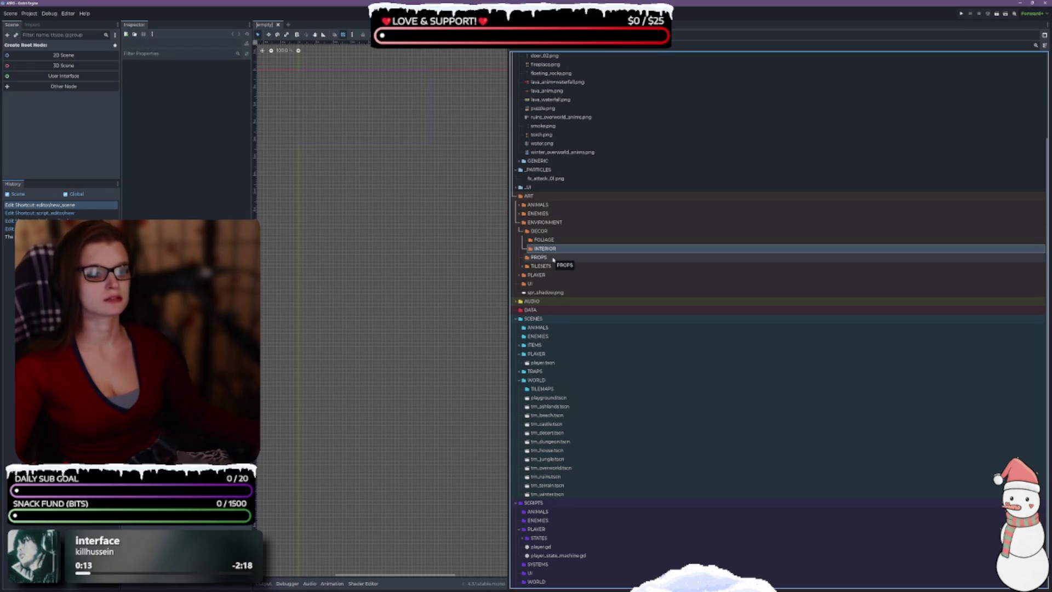
Create a STATIC folder in PROPS and duplicate it as ANIMATED.
right_click(553, 258)
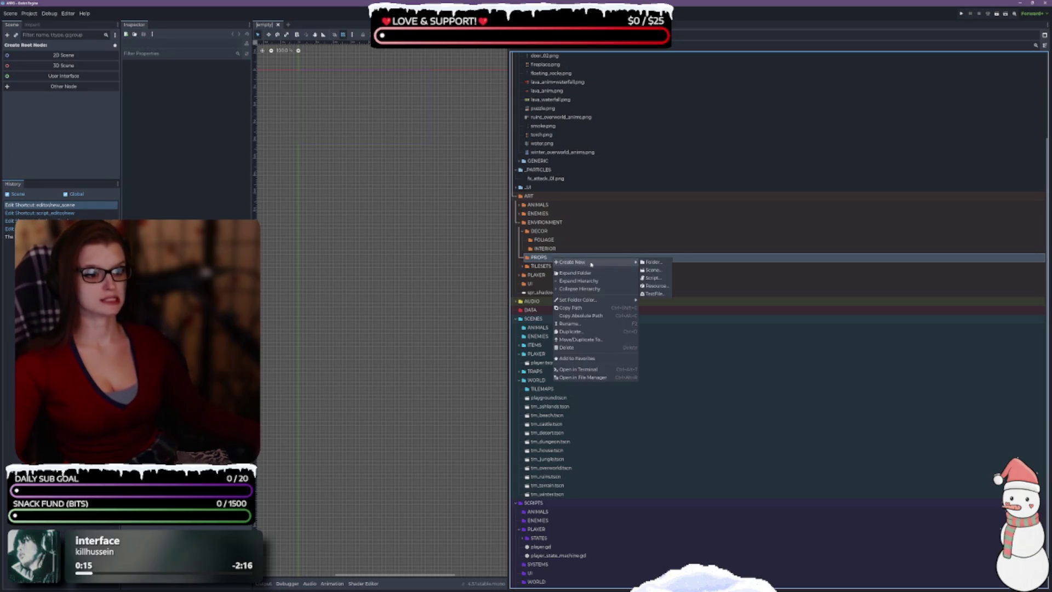
left_click(648, 263)
type("STATIC")
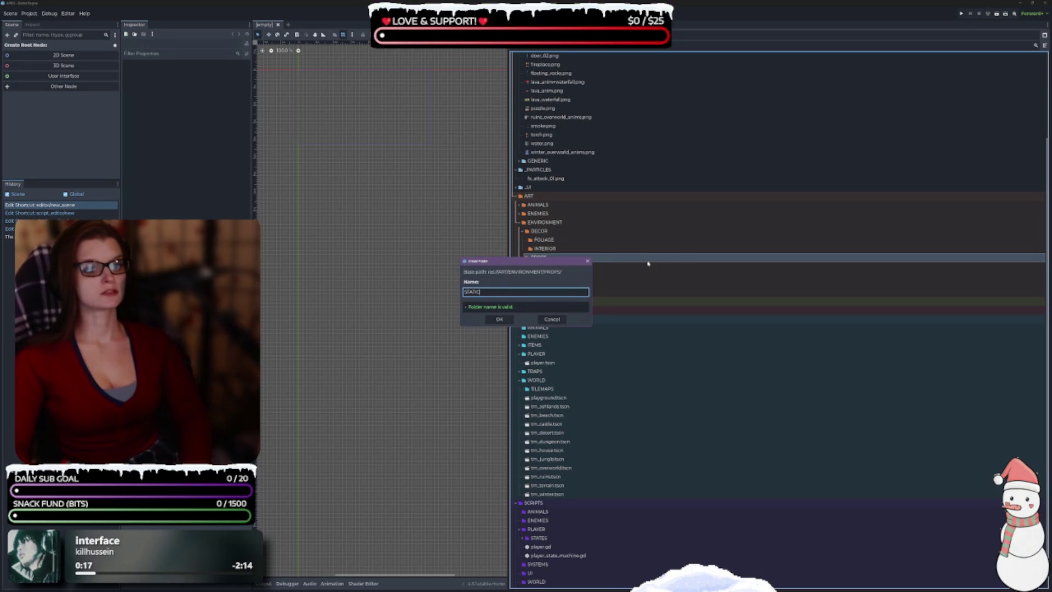
key("Return")
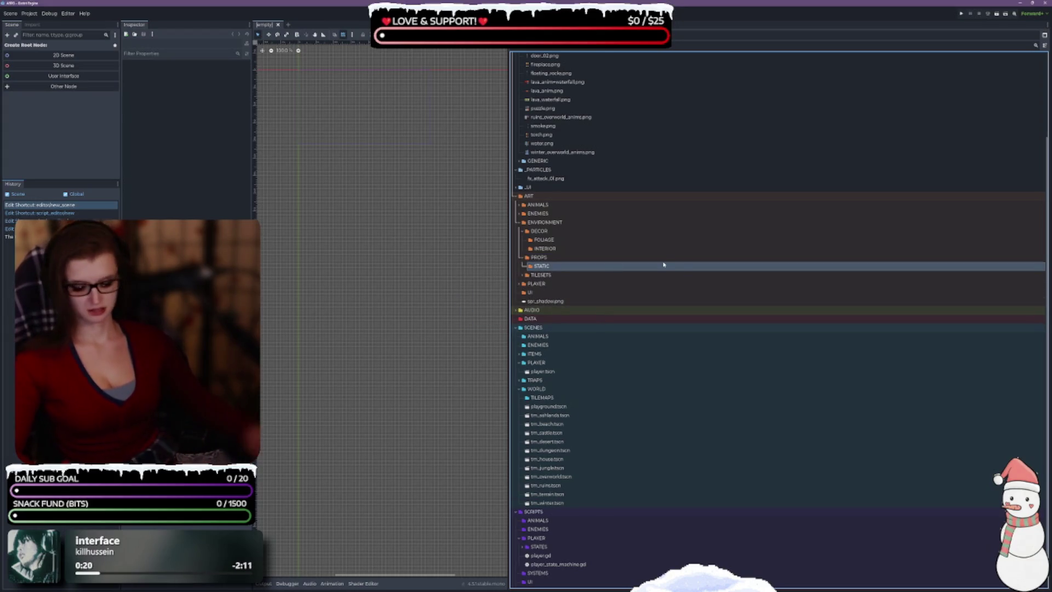
key("ctrl+d")
type("ANIMATED")
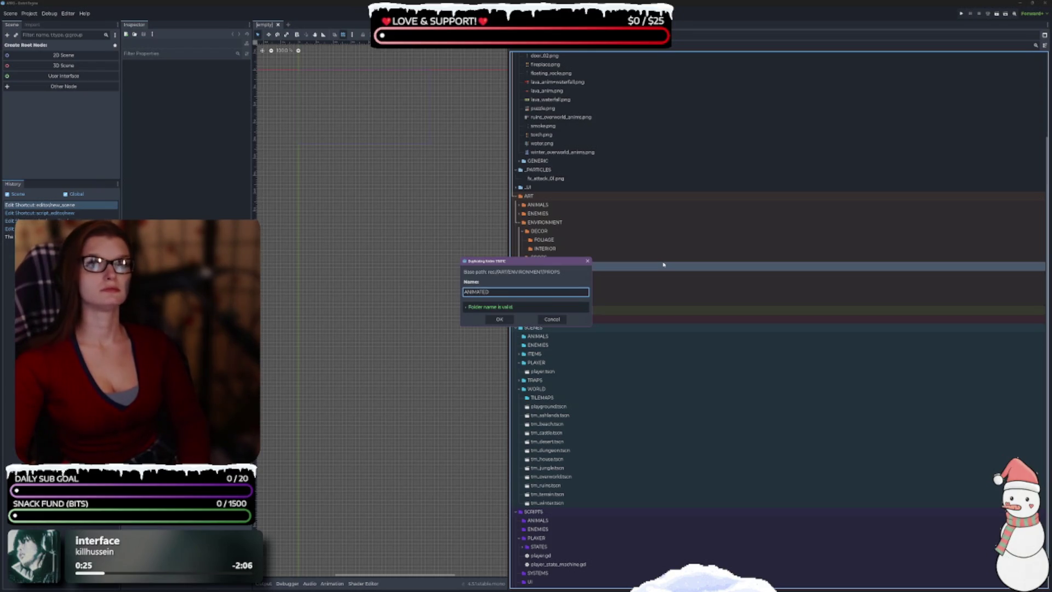
key("Return")
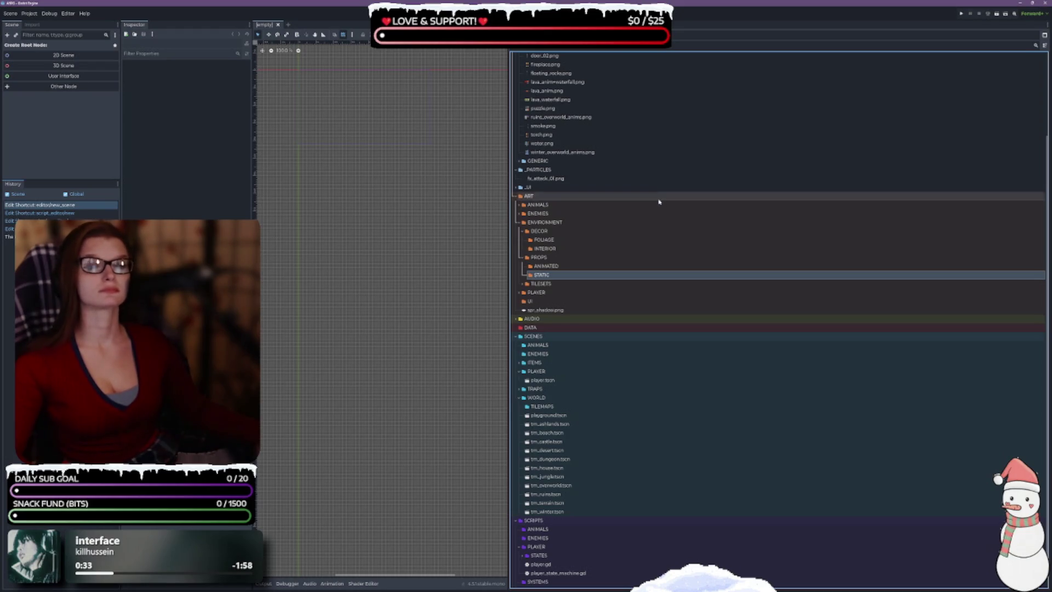
Begin another new folder under PROPS, then cancel the name prompt.
left_click(552, 260)
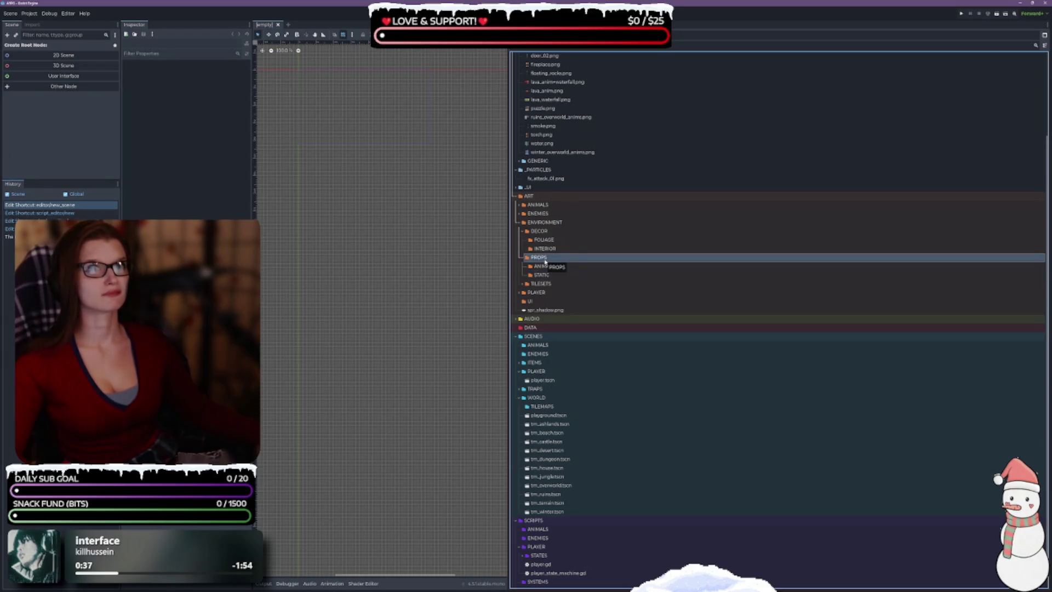
right_click(545, 261)
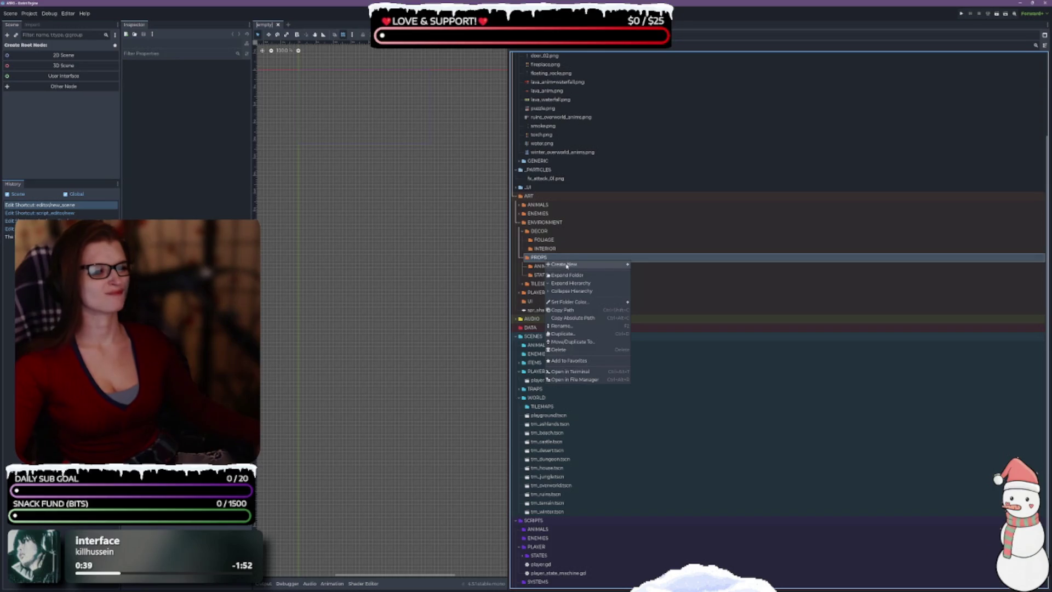
mouse_move(575, 266)
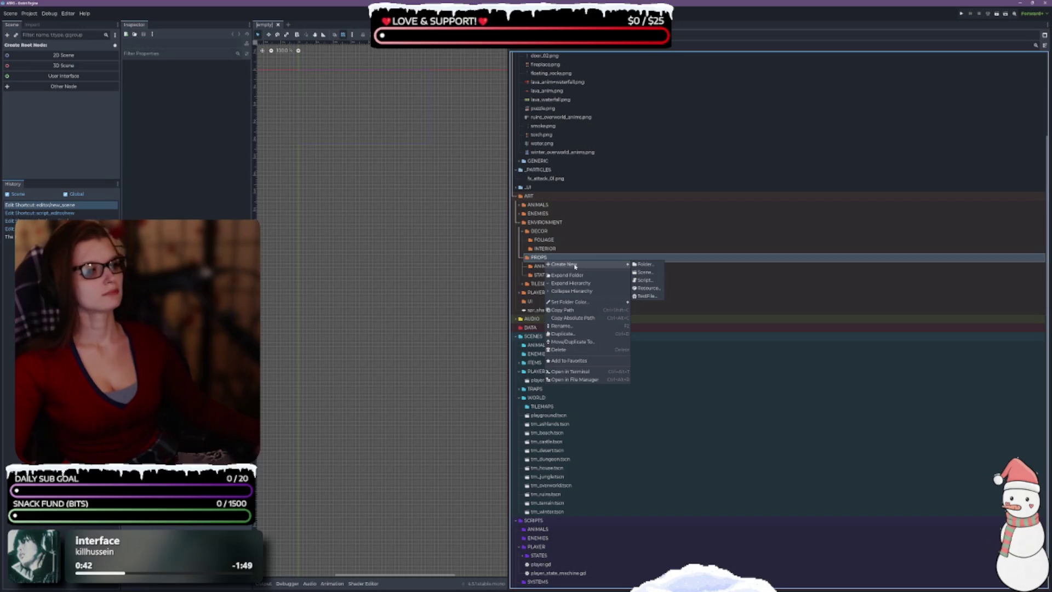
left_click(644, 264)
key("Escape")
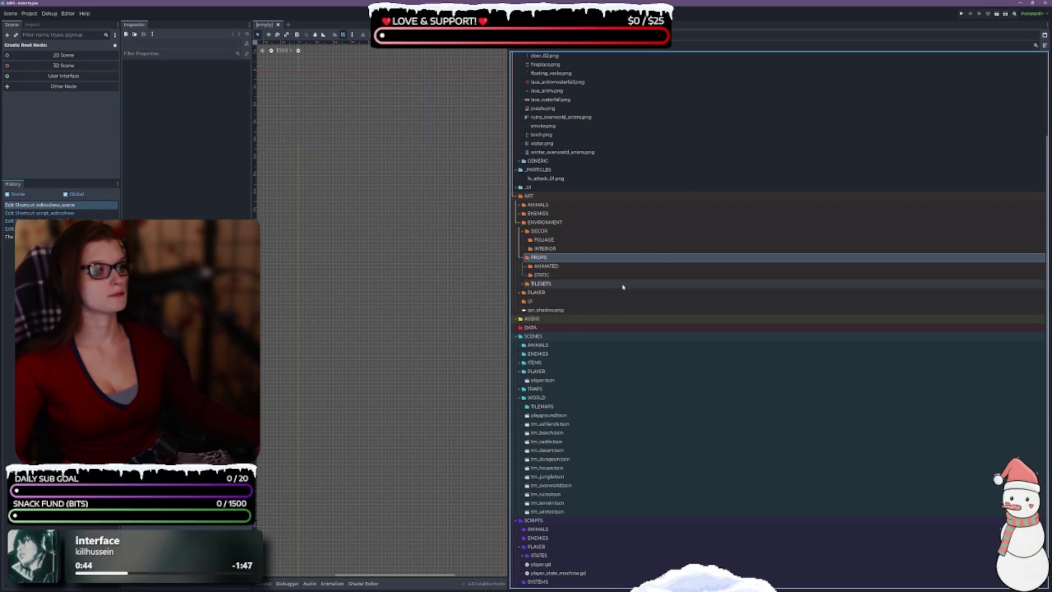
Create a SPRITESHEETS folder in PROPS next to ANIMATED and STATIC.
right_click(544, 257)
mouse_move(570, 260)
left_click(645, 264)
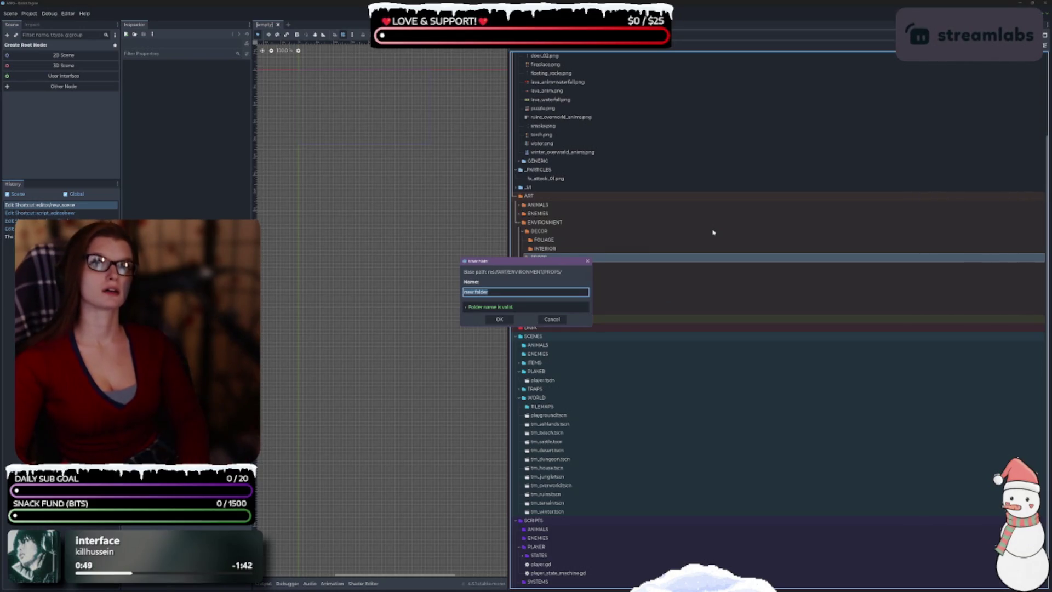
type("SPRITESHEETS")
key("Return")
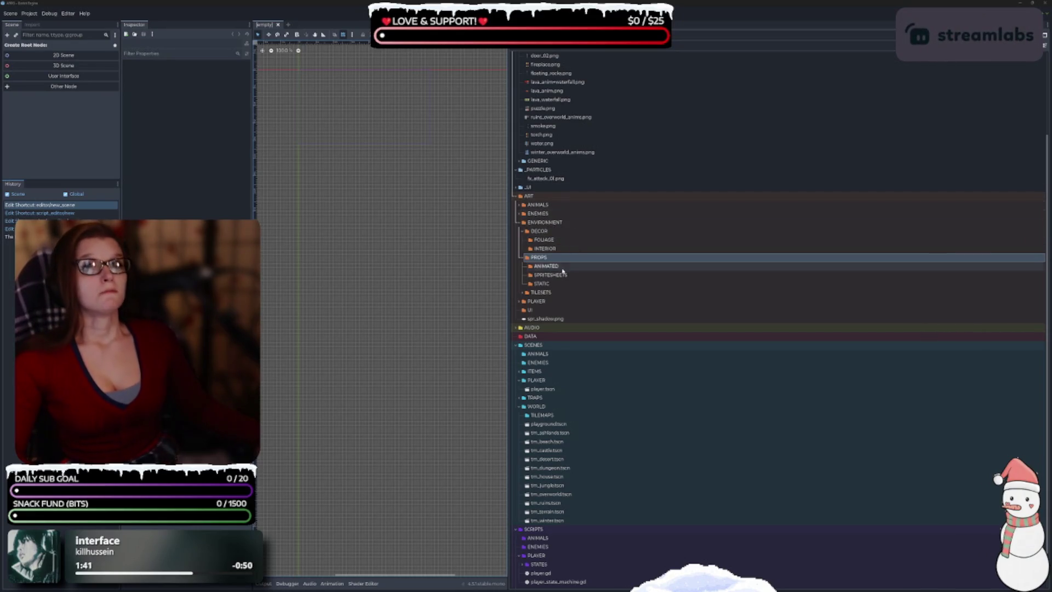
scroll(581, 257, "up", 3)
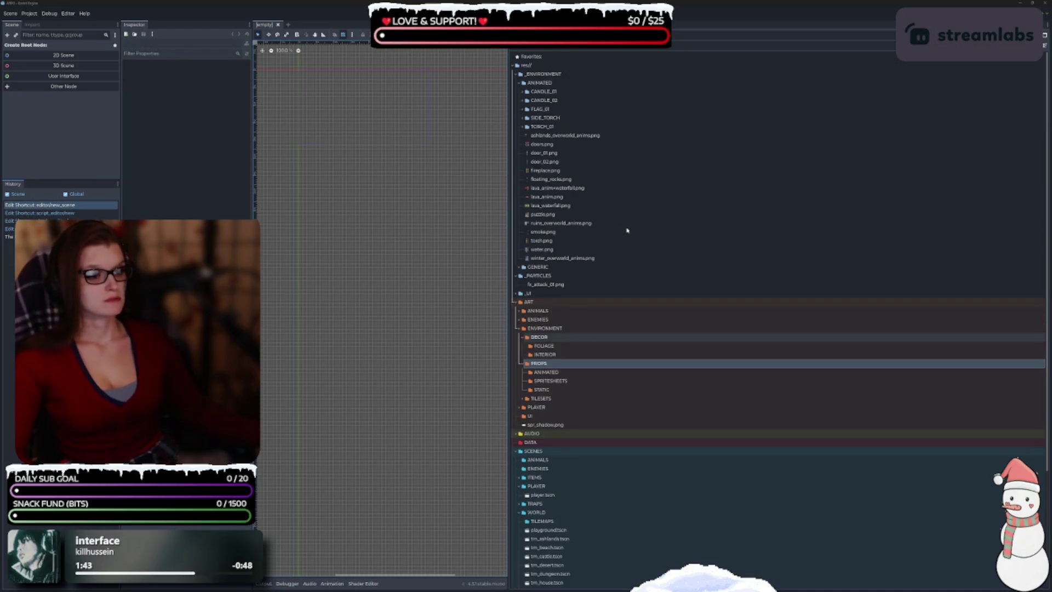
Select folders CANDLE_01 through TORCH_01 and drag all five into PROPS/ANIMATED.
left_click(546, 372)
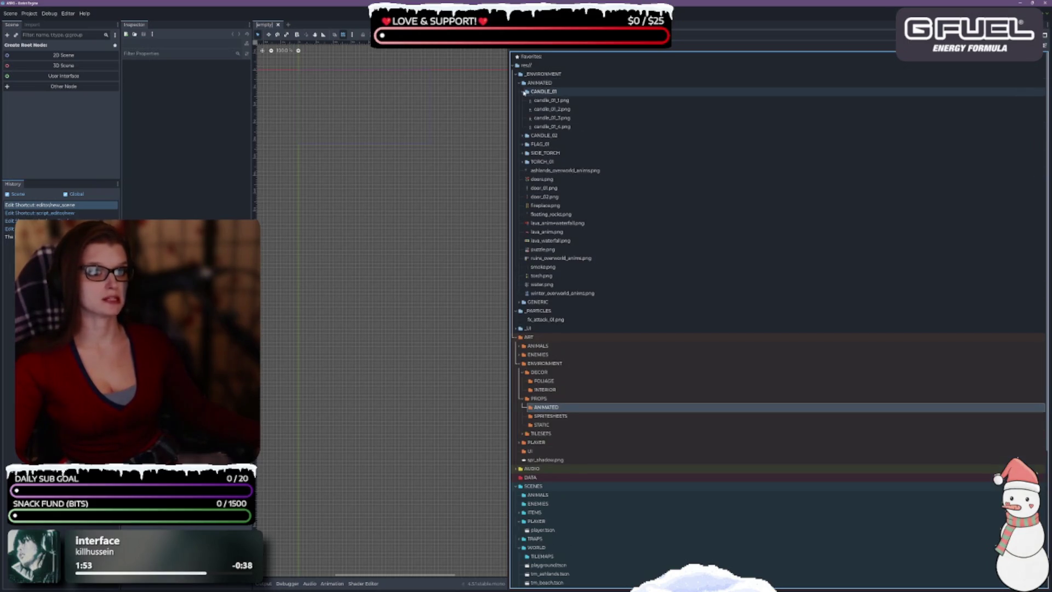
left_click(539, 92)
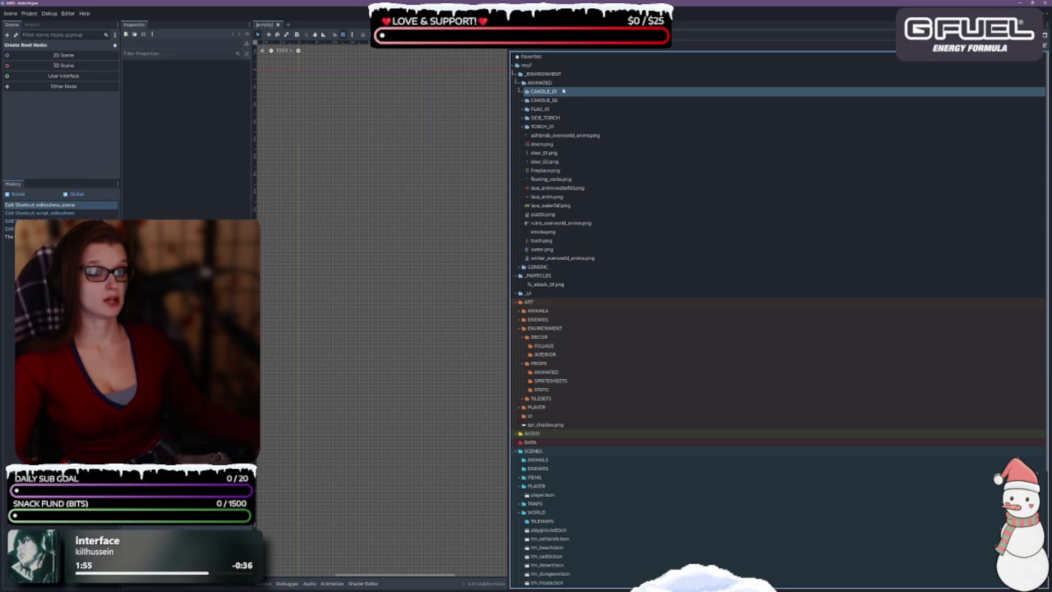
left_click(598, 126, "shift")
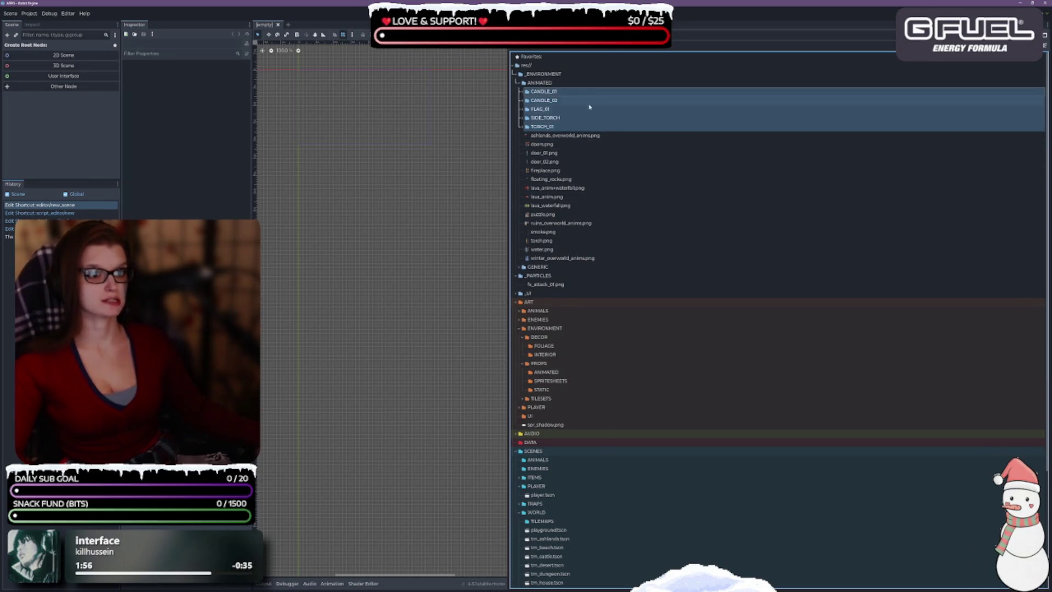
mouse_move(540, 112)
left_mouse_down()
mouse_move(603, 382)
mouse_move(548, 363)
mouse_move(552, 374)
left_mouse_up()
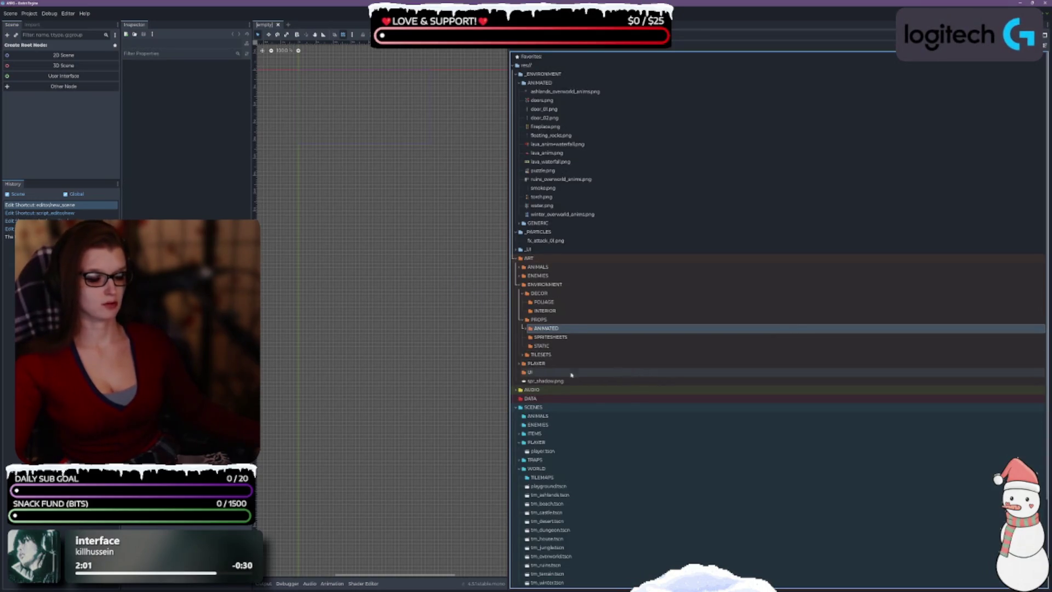
Select ashlands_overworld_anims.png, then doors.png, among the loose sheets left in _ENVIRONMENT/ANIMATED.
left_click(570, 92)
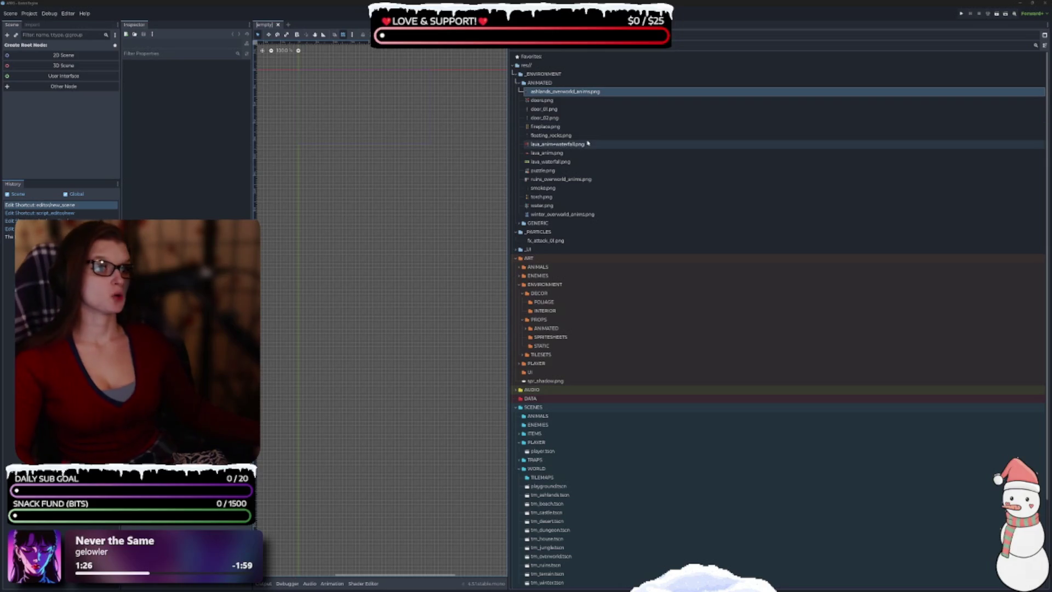
left_click(570, 102)
left_click(571, 92)
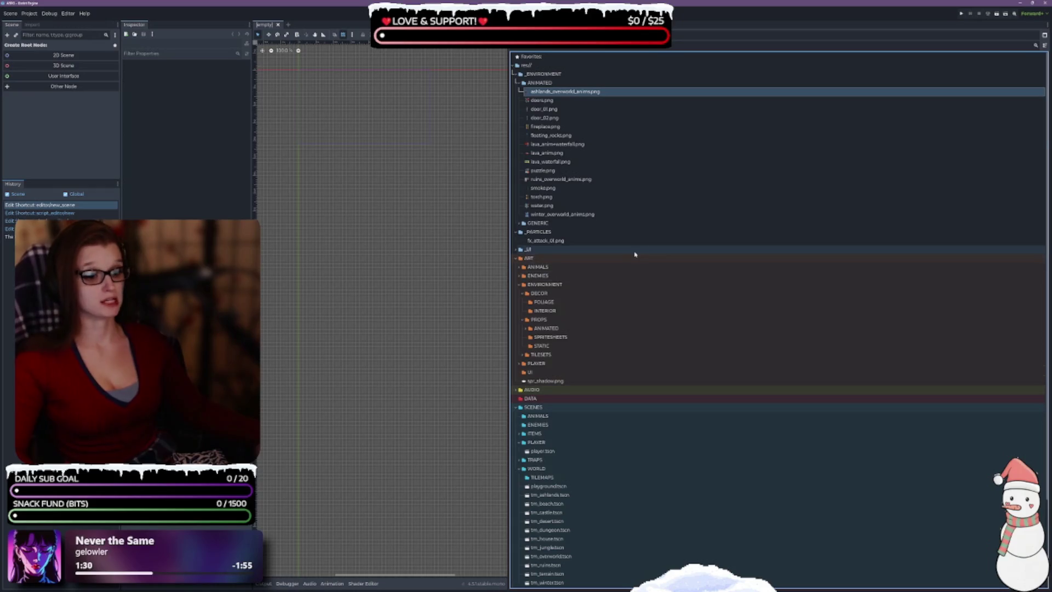
scroll(634, 251, "down", 3)
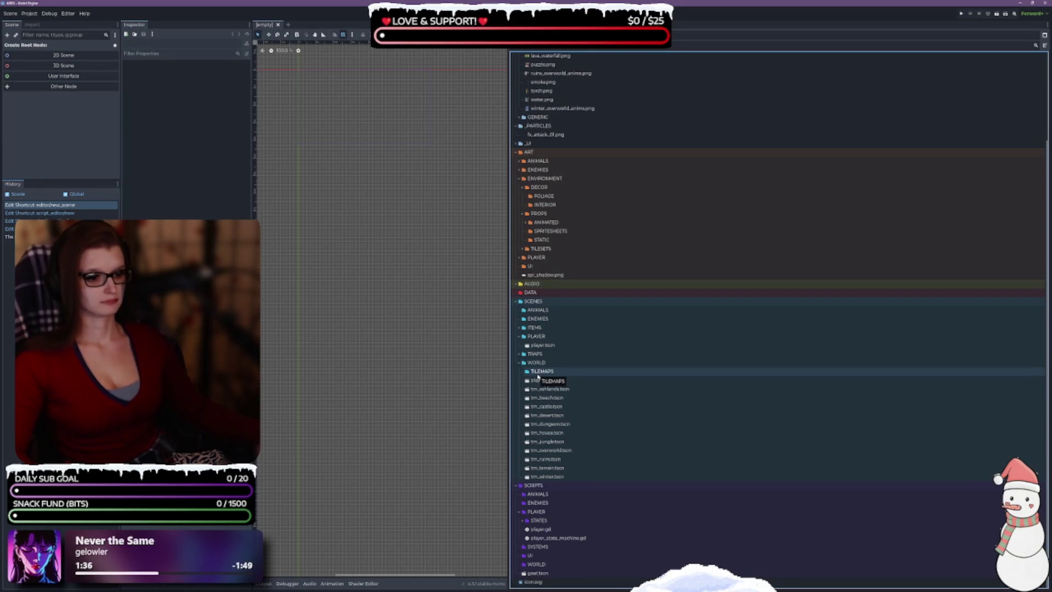
left_click(520, 363)
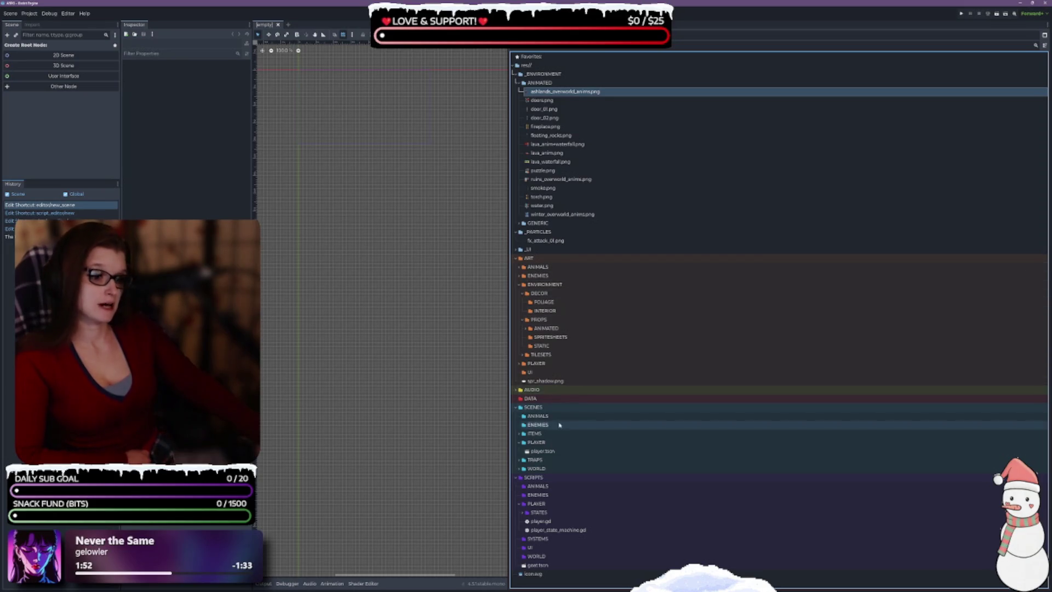
left_click(518, 469)
scroll(584, 465, "down", 4)
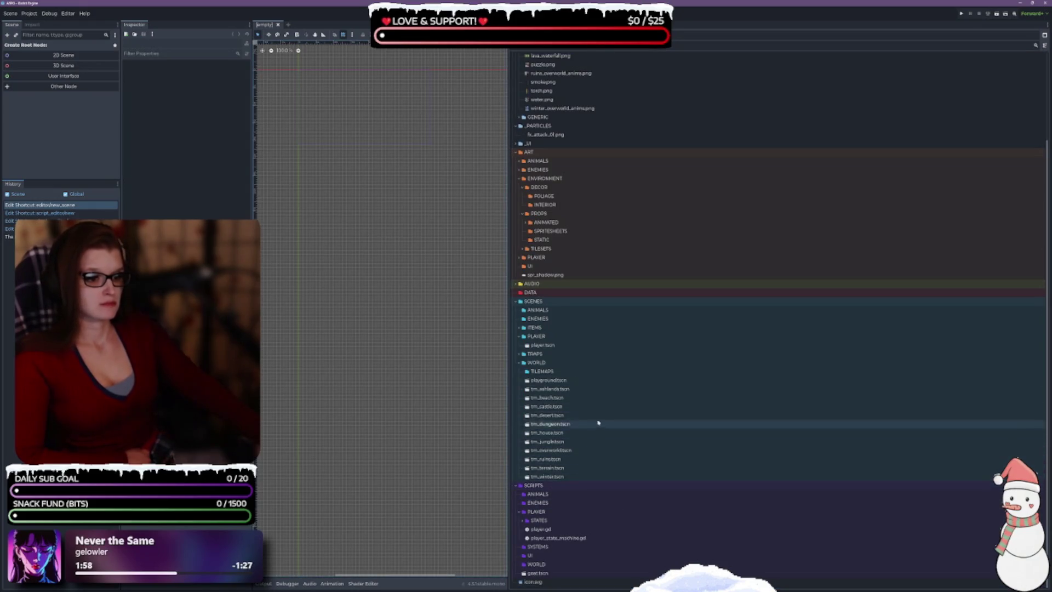
left_click(557, 374)
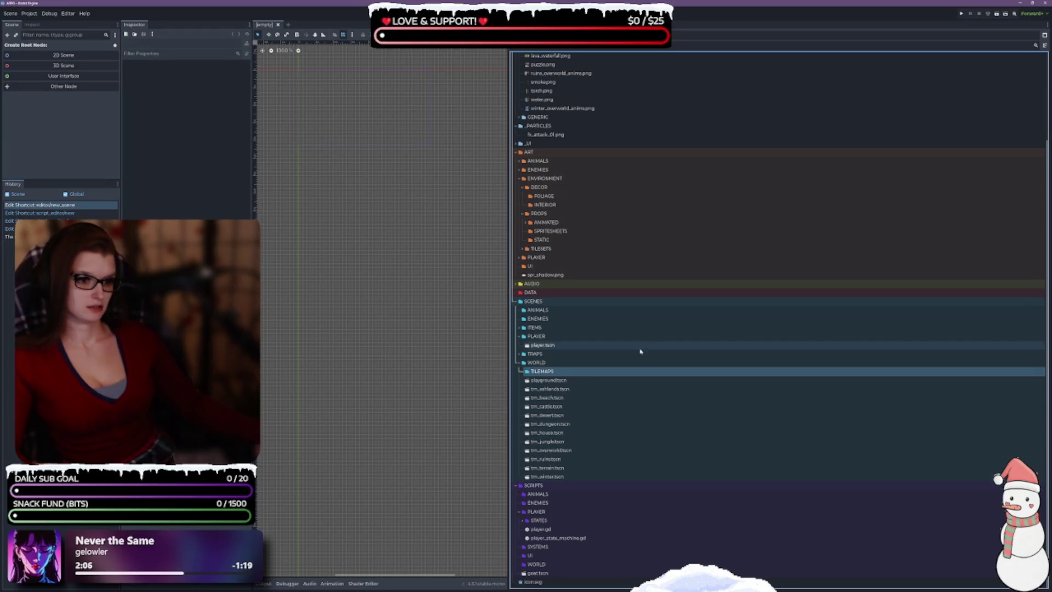
Move goat.tscn from the project root into the SCRIPTS/ANIMALS folder.
left_click(549, 354)
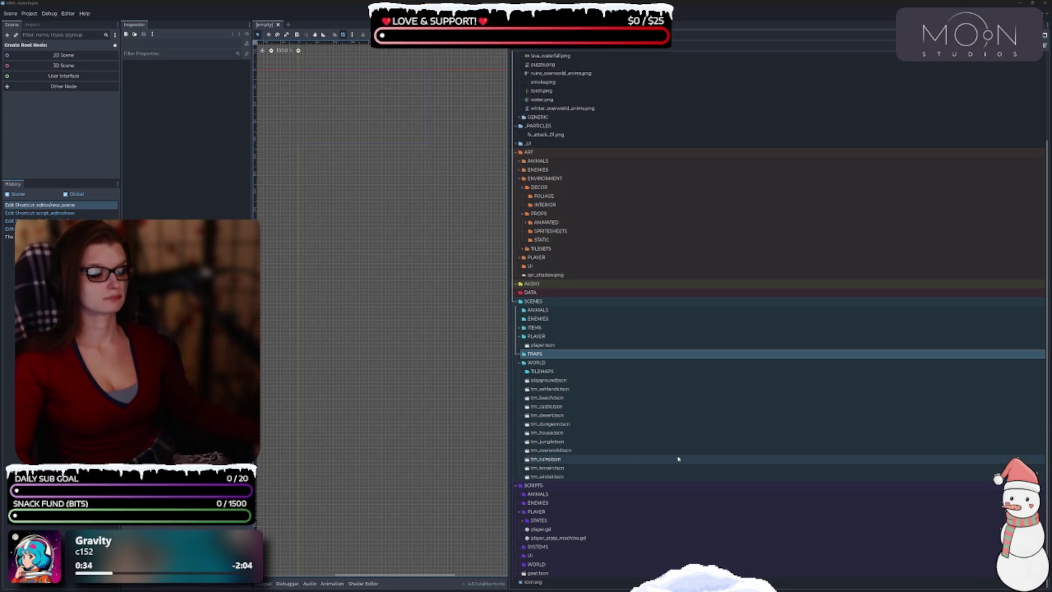
left_click(543, 372)
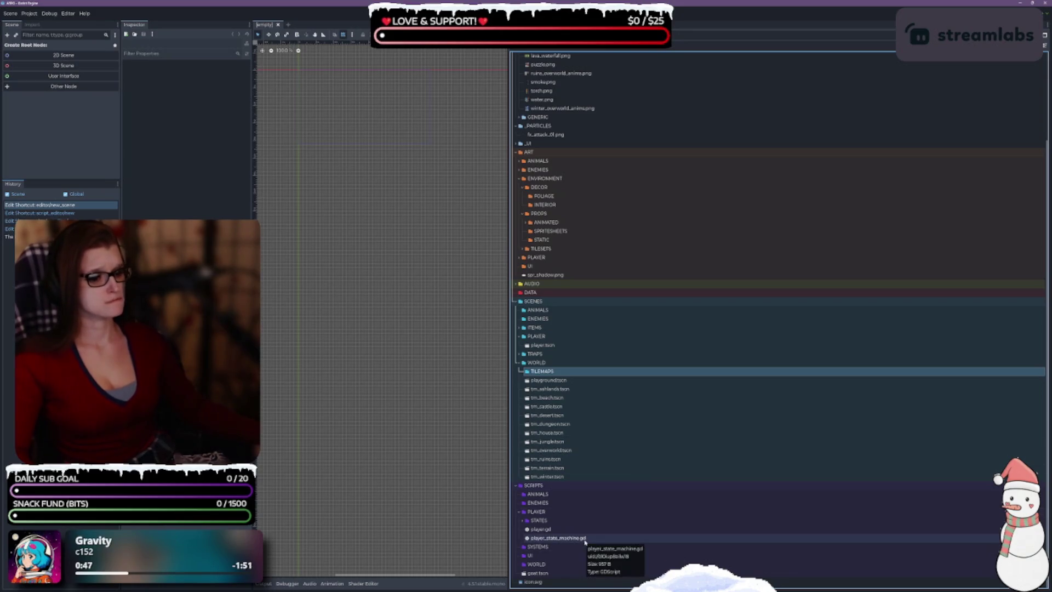
left_click(619, 573)
mouse_move(620, 559)
left_mouse_down()
mouse_move(569, 537)
mouse_move(545, 494)
left_mouse_up()
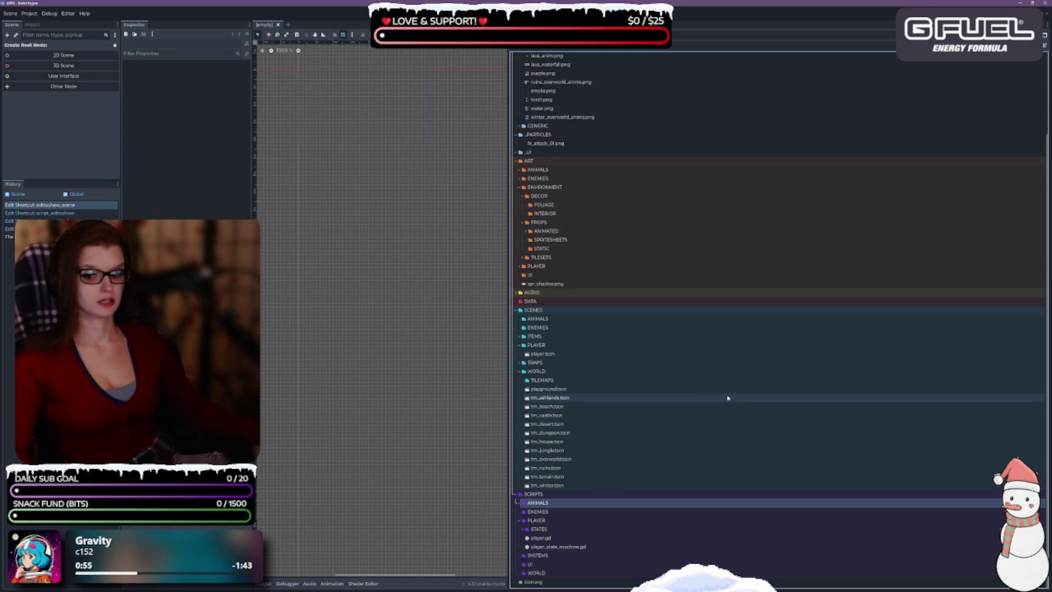
Scroll back up the FileSystem and select the doors.png texture.
scroll(720, 400, "up", 3)
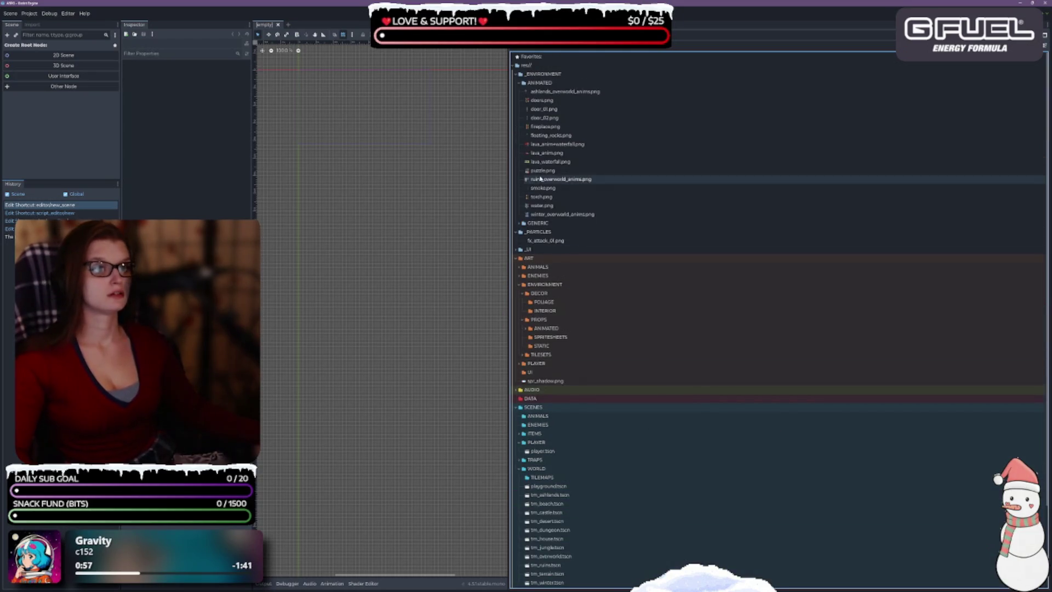
mouse_move(610, 187)
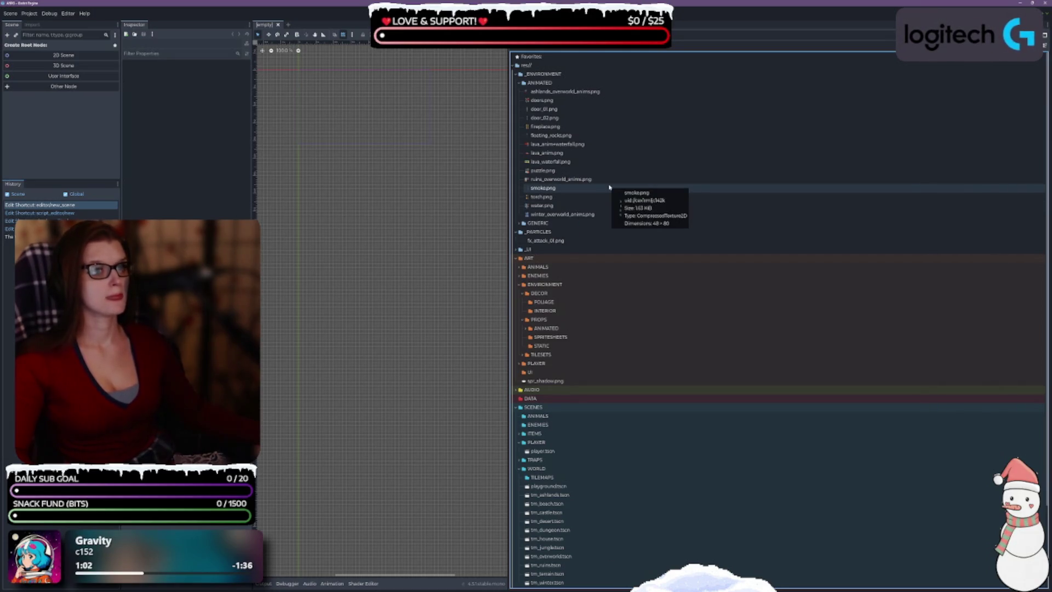
left_click(595, 101)
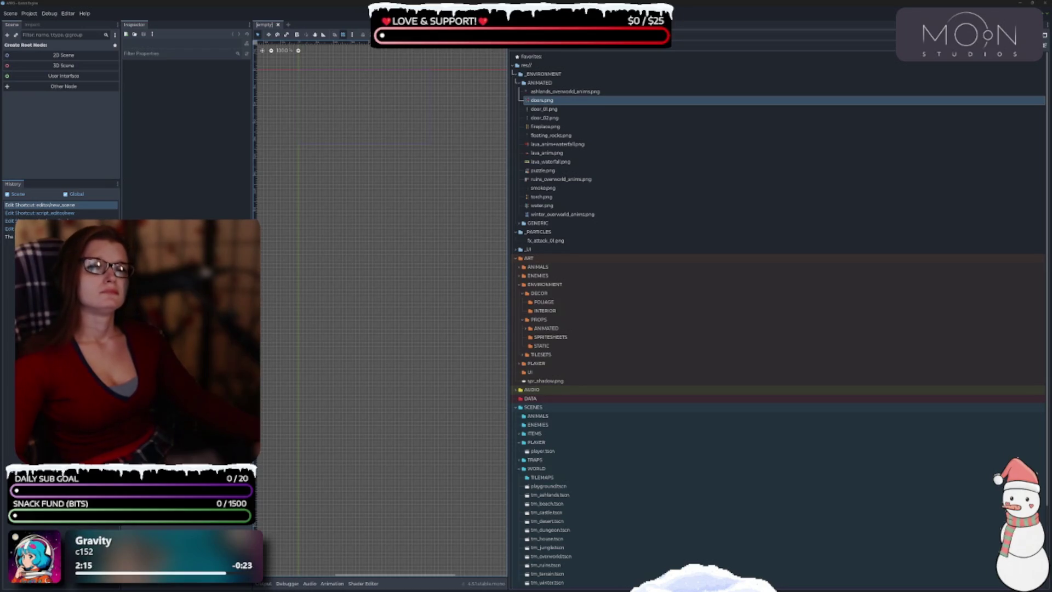
scroll(630, 305, "down", 3)
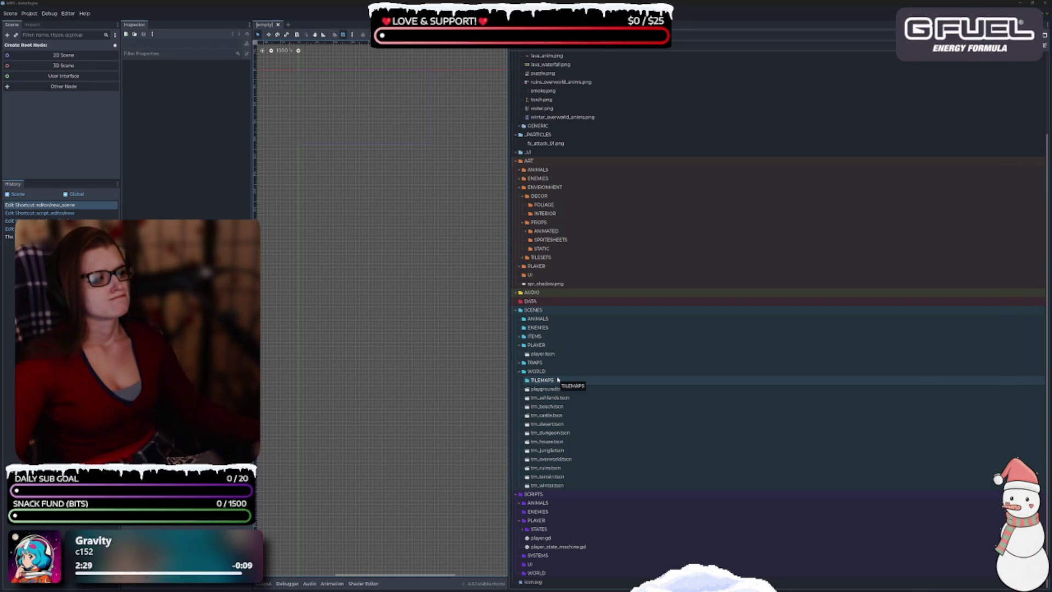
left_click(580, 397)
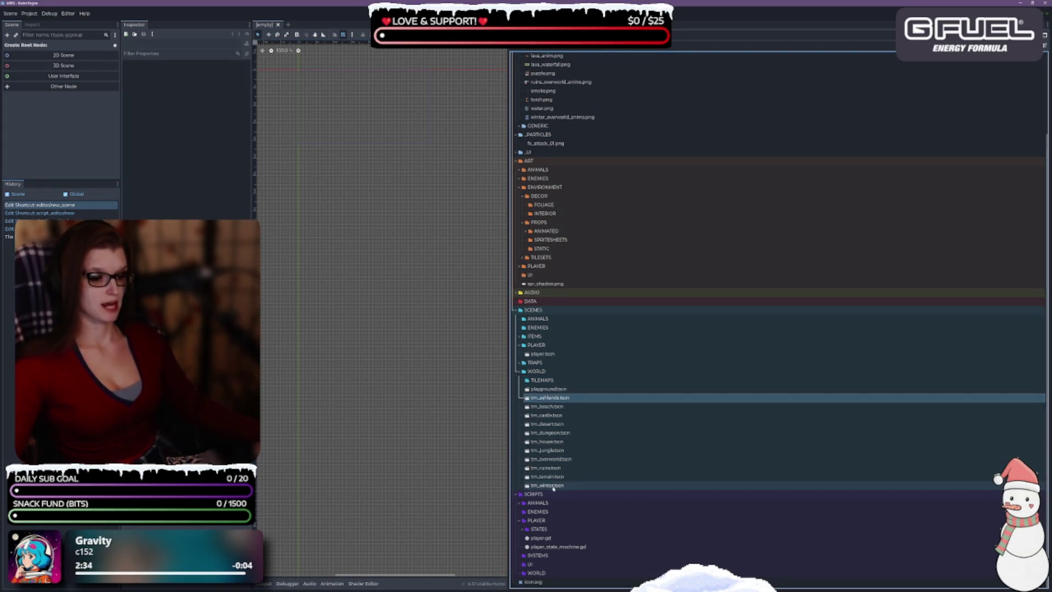
left_click(582, 485, "shift")
mouse_move(586, 449)
left_mouse_down()
mouse_move(554, 415)
mouse_move(548, 381)
left_mouse_up()
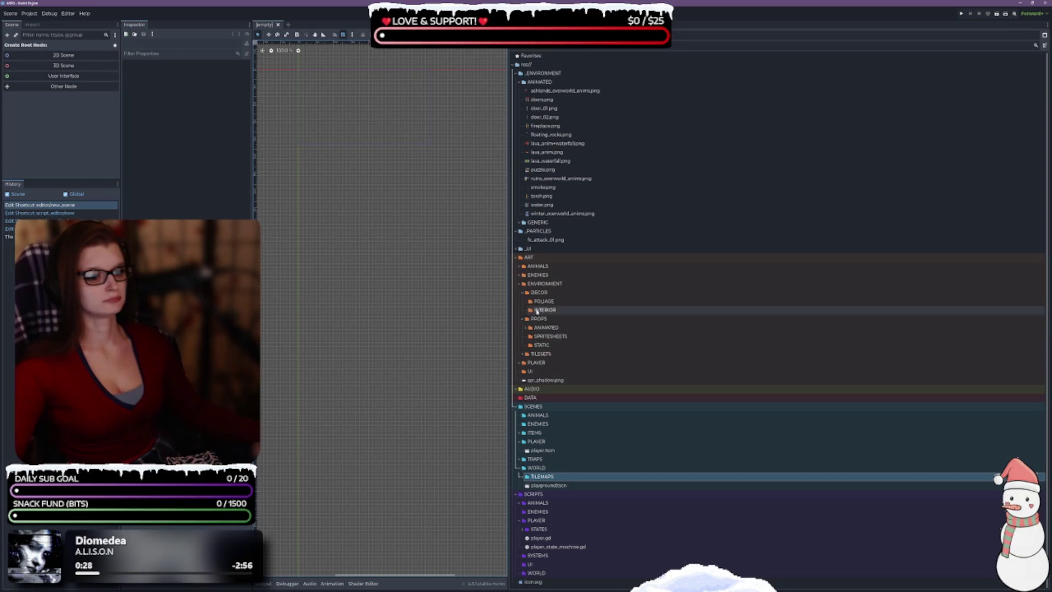
left_click(519, 285)
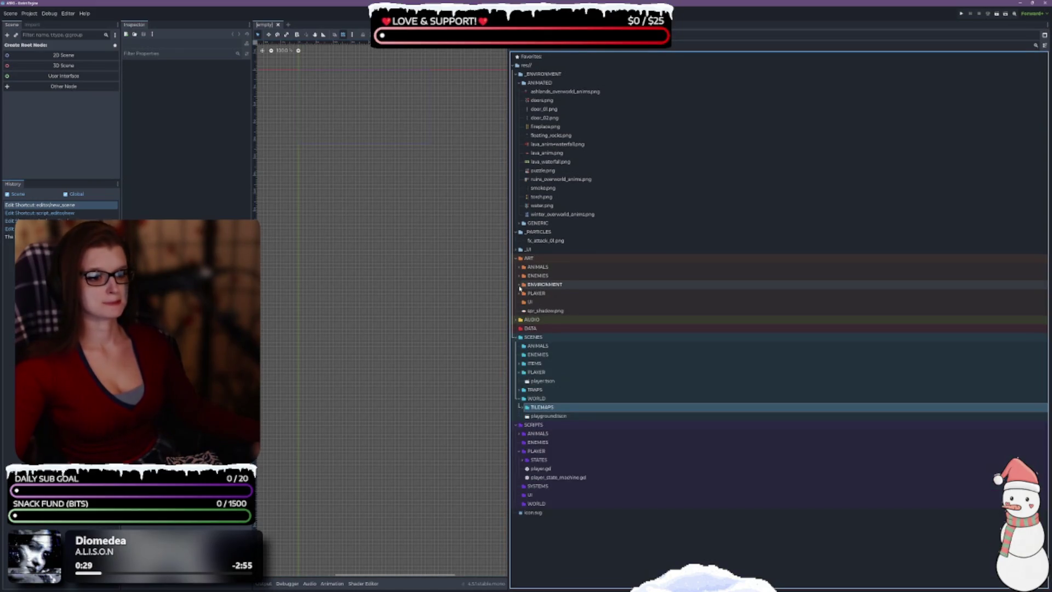
left_click(519, 285)
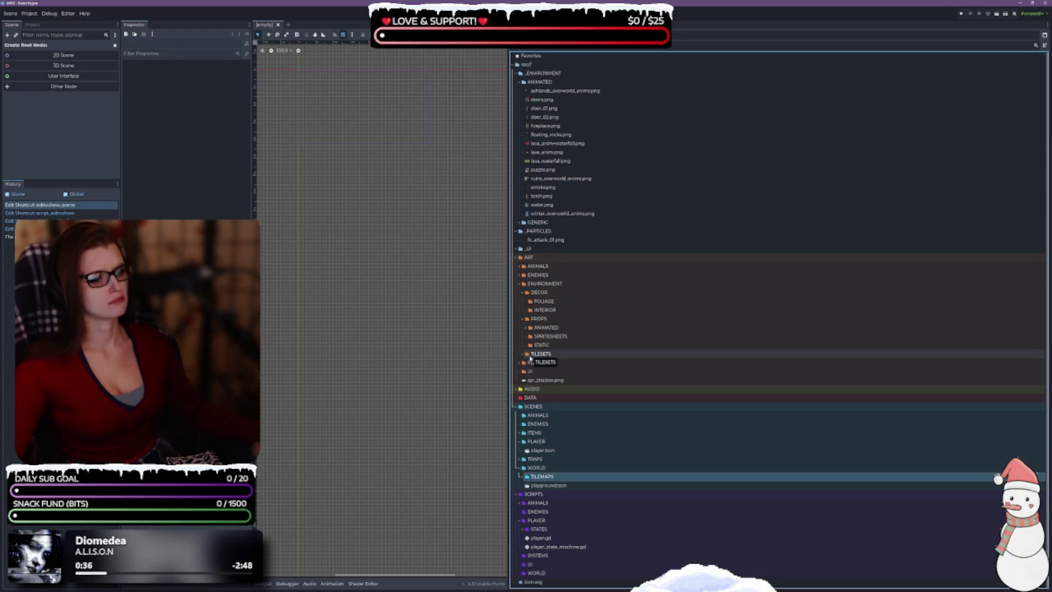
left_click(524, 355)
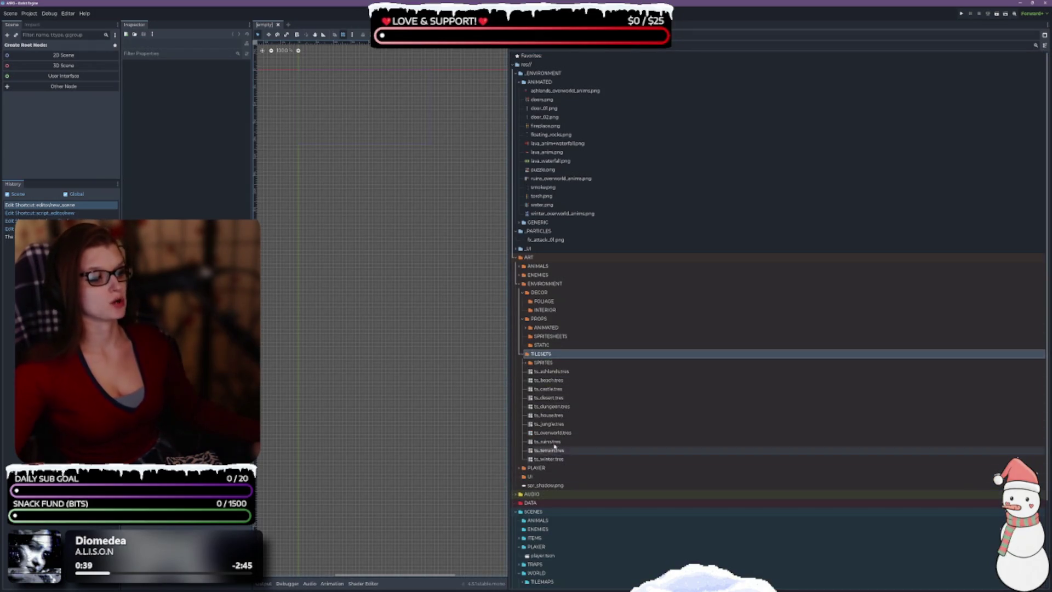
left_click(536, 364)
left_click(525, 363)
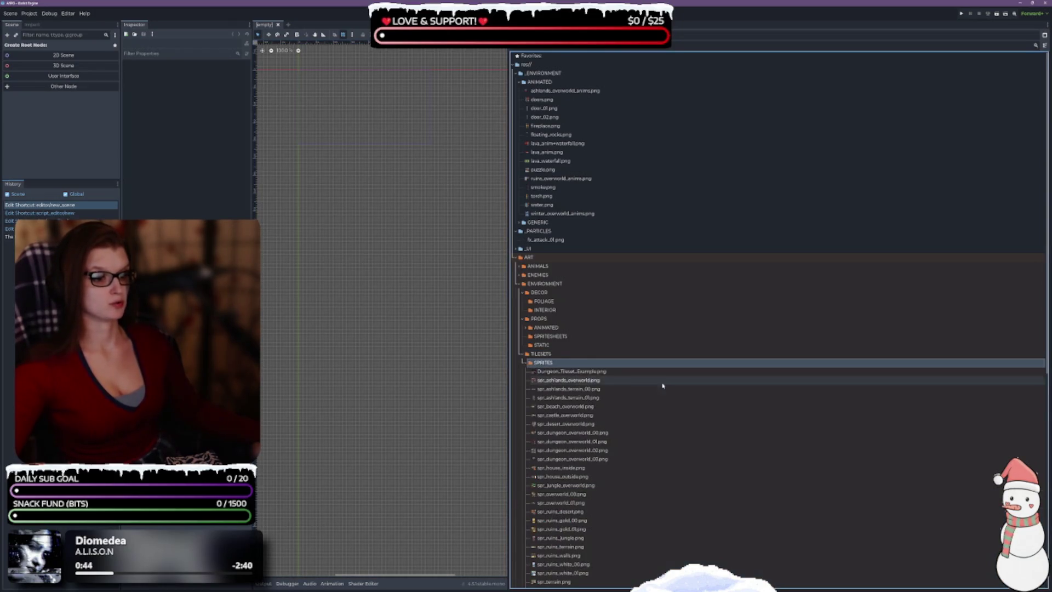
scroll(685, 372, "down", 5)
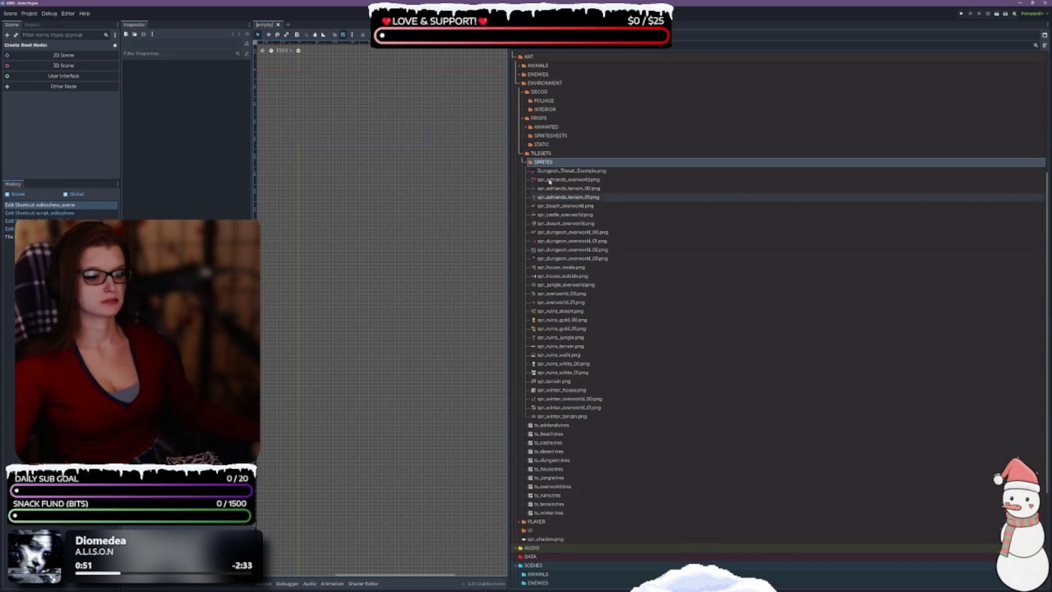
double_click(545, 163)
left_click(563, 248)
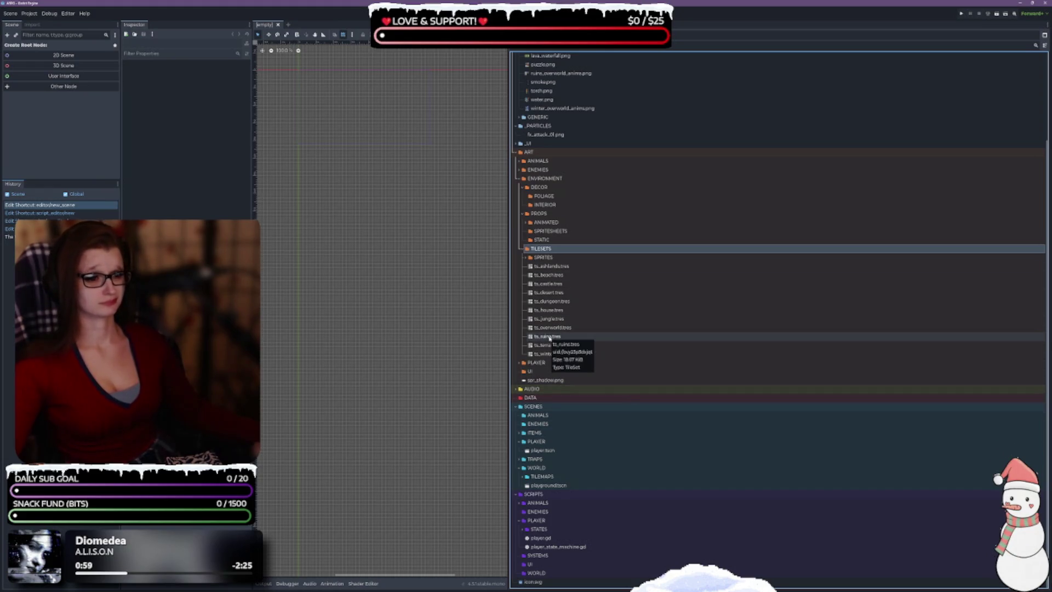
double_click(542, 248)
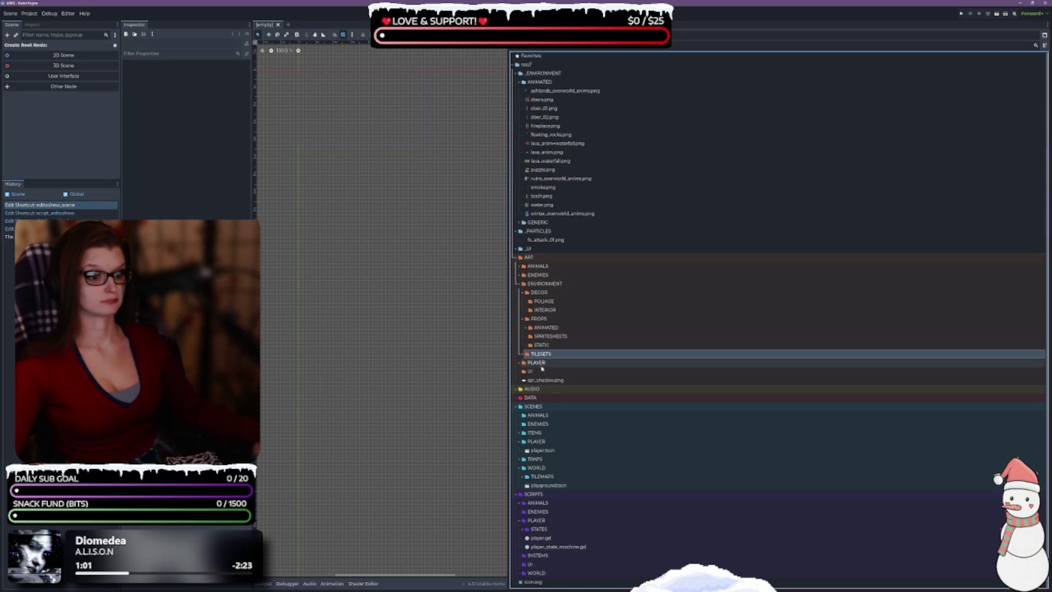
left_click(548, 283)
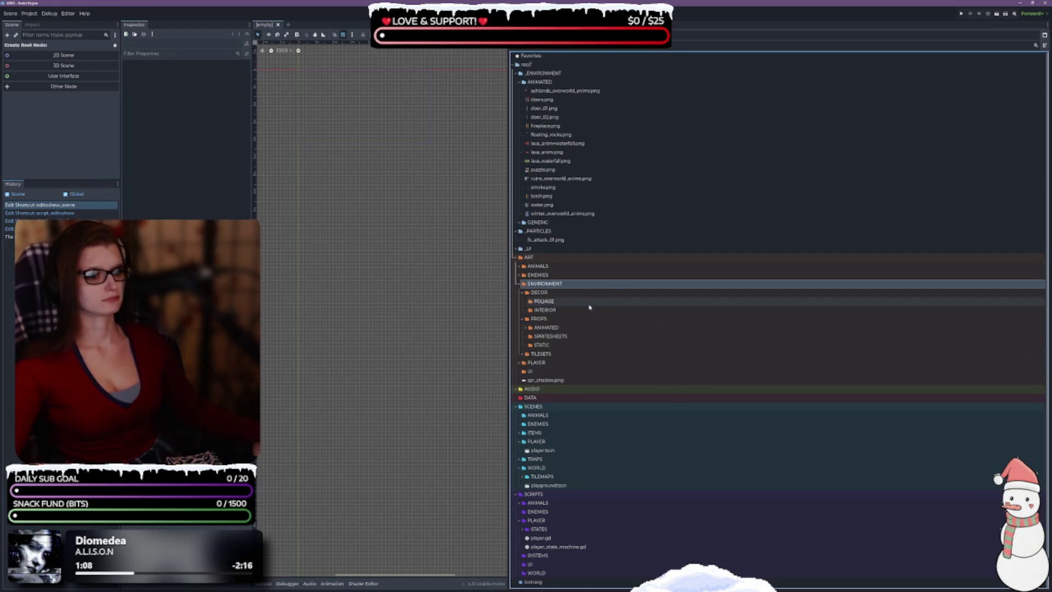
left_click(528, 328)
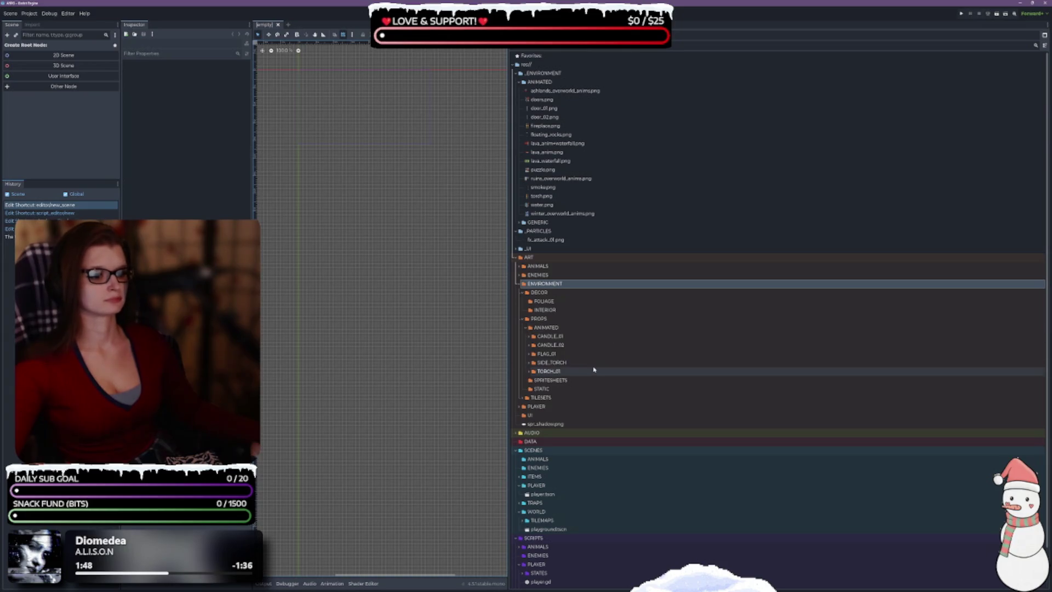
left_click(525, 328)
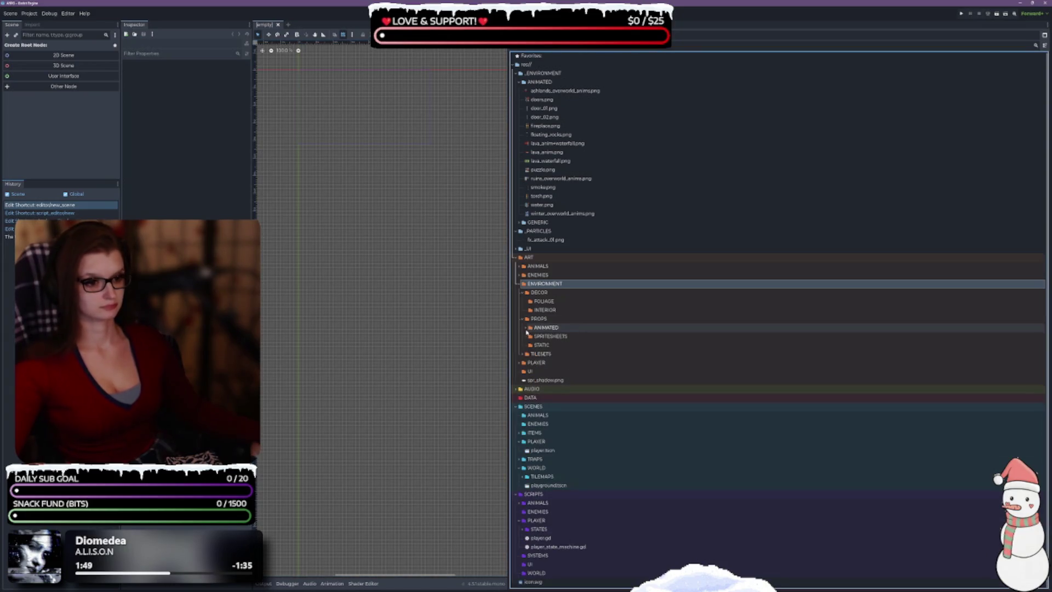
left_click(575, 337)
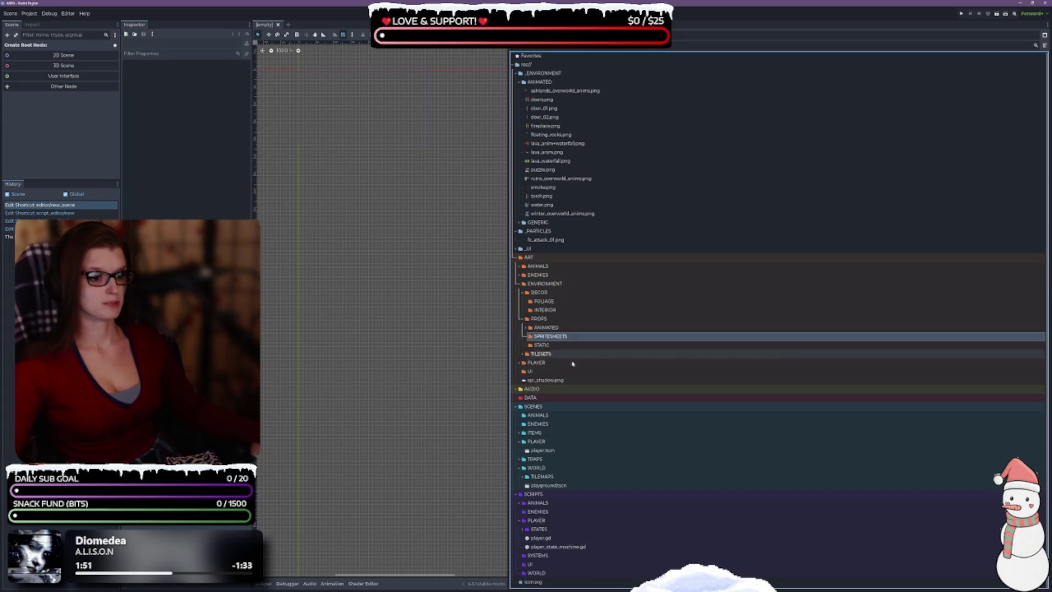
left_click(603, 91)
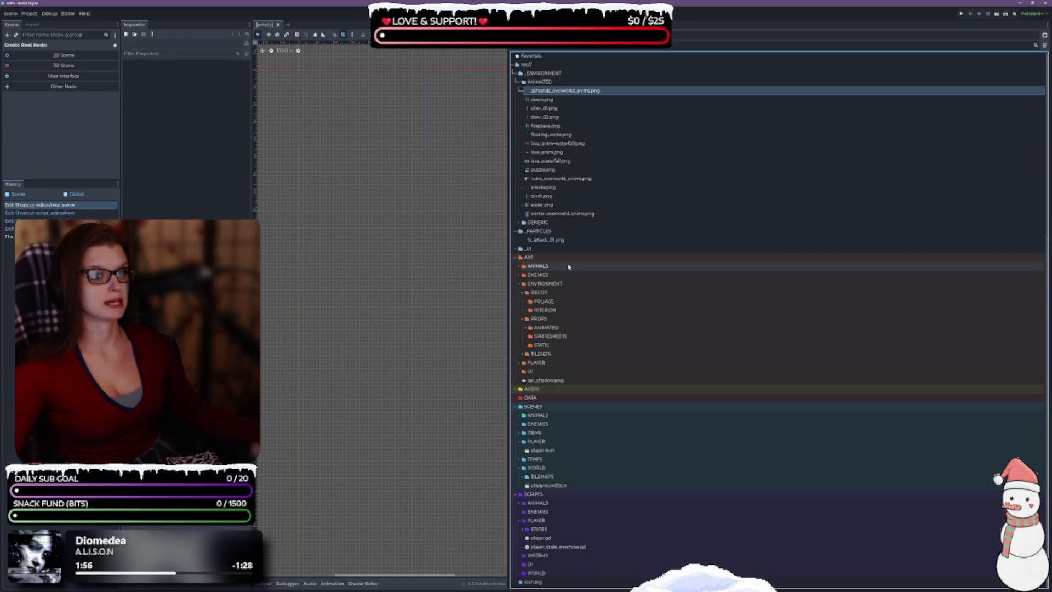
Move the 15 animated PNGs through winter_overworld_anims.png into PROPS/SPRITESHEETS and verify them.
left_click(603, 213, "shift")
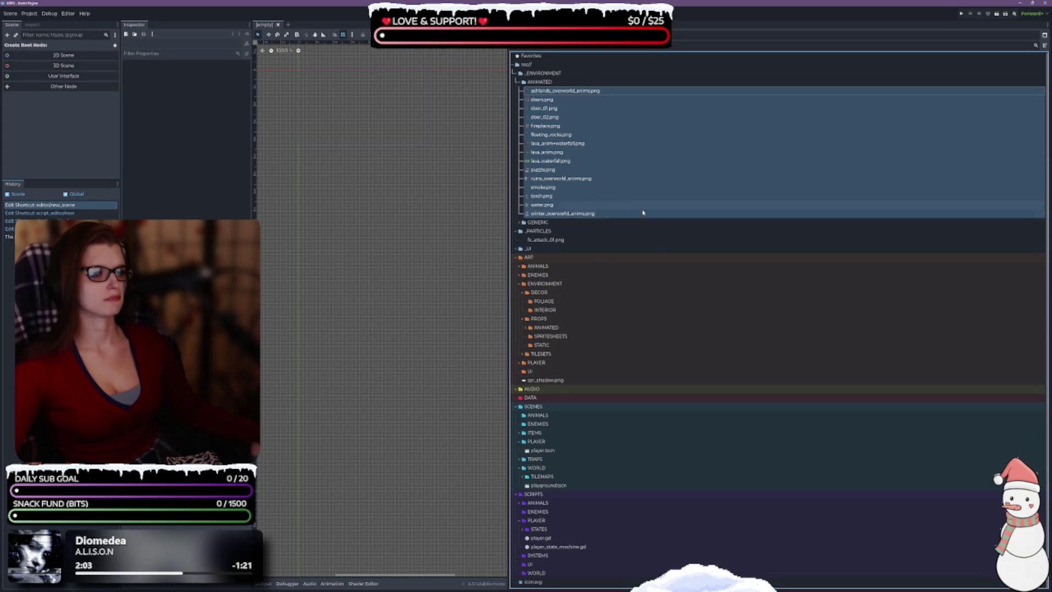
mouse_move(570, 160)
left_mouse_down()
mouse_move(628, 141)
mouse_move(560, 366)
mouse_move(556, 338)
left_mouse_up()
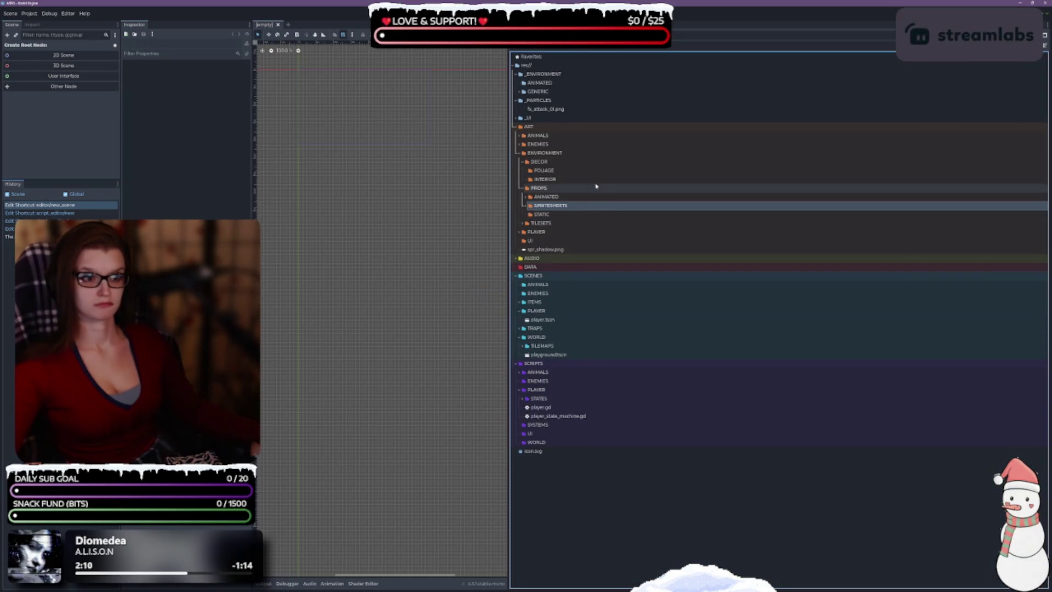
left_click(569, 198)
left_click(568, 207)
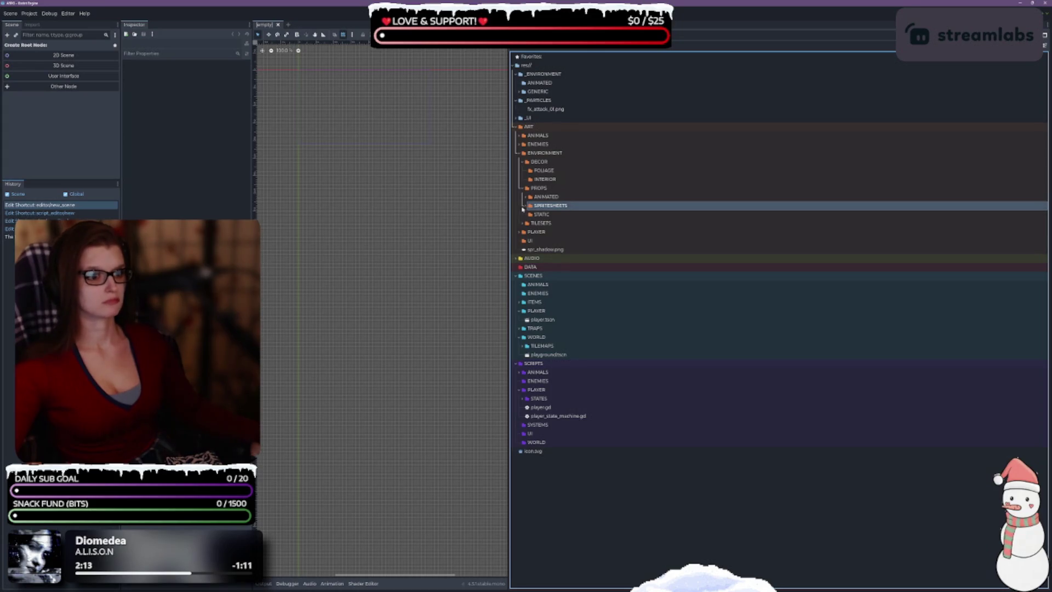
left_click(523, 207)
left_click(526, 206)
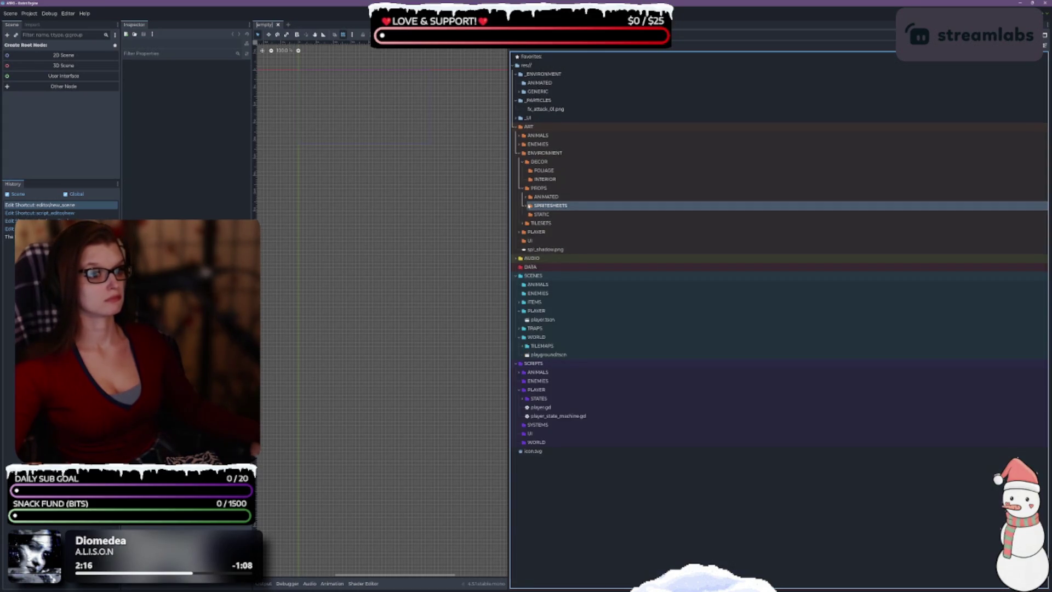
left_click(553, 84)
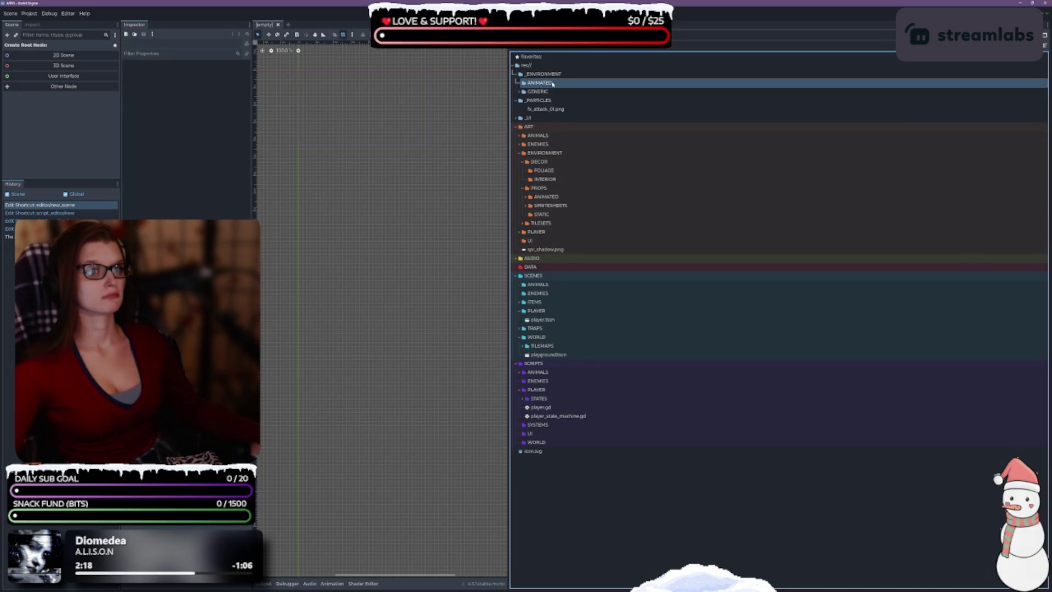
Delete the empty _ENVIRONMENT/ANIMATED folder and select GENERIC's Dirt, Grass1, Grass2 and Tree PNGs.
key("Delete")
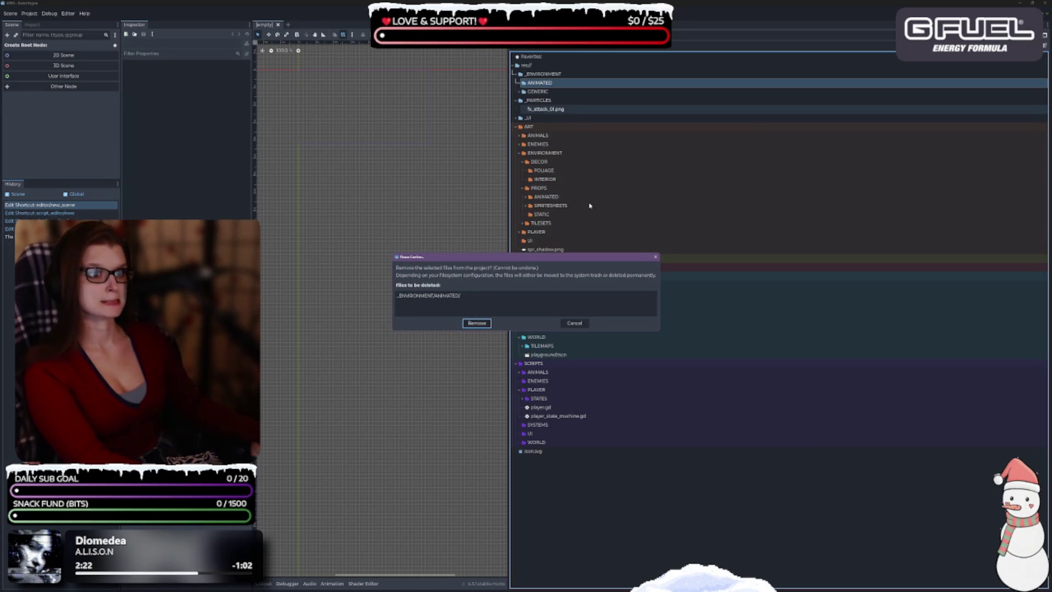
key("Return")
left_click(520, 83)
left_click(540, 92)
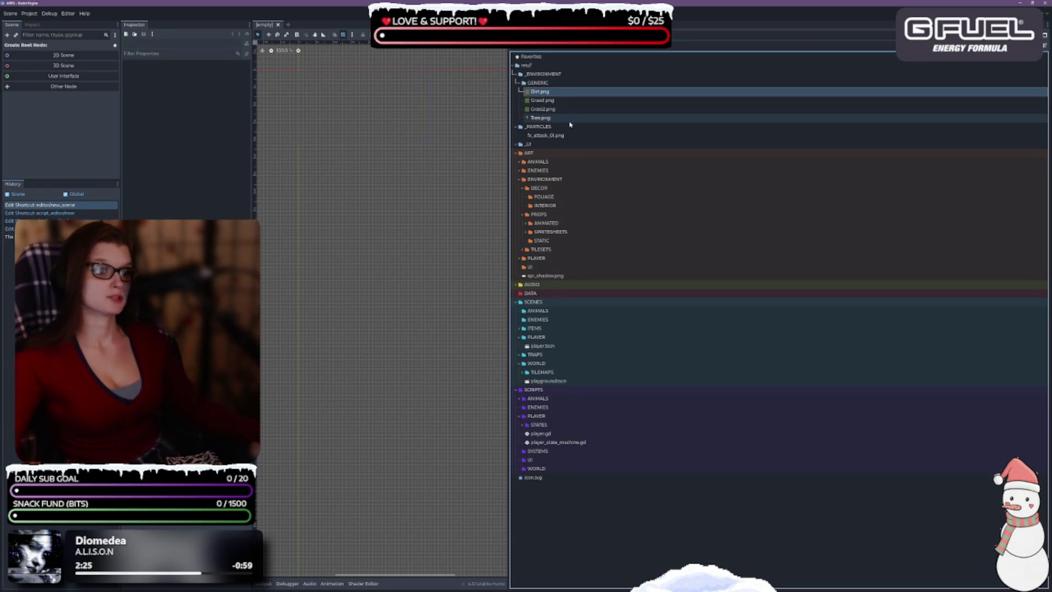
left_click(570, 119, "shift")
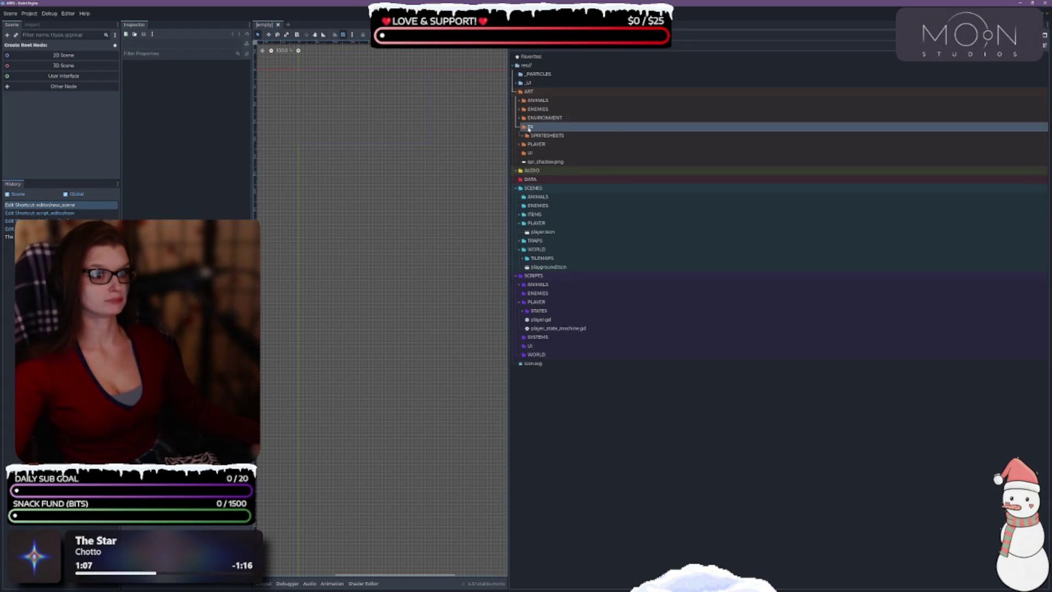
Create a new PARTICLES folder inside ART/FX.
right_click(530, 128)
mouse_move(570, 131)
left_click(638, 132)
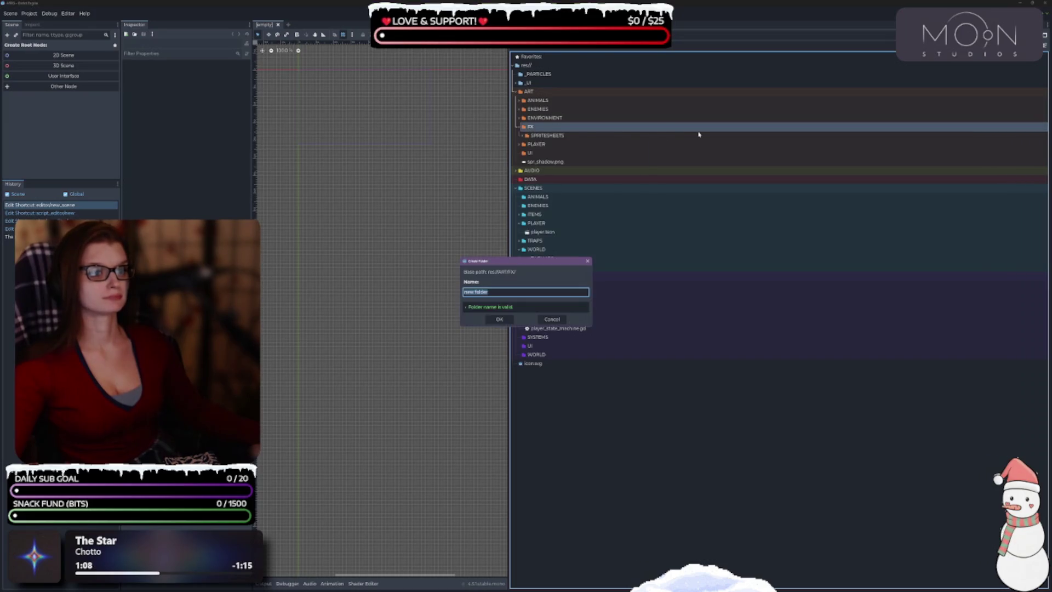
type("PARTICLES")
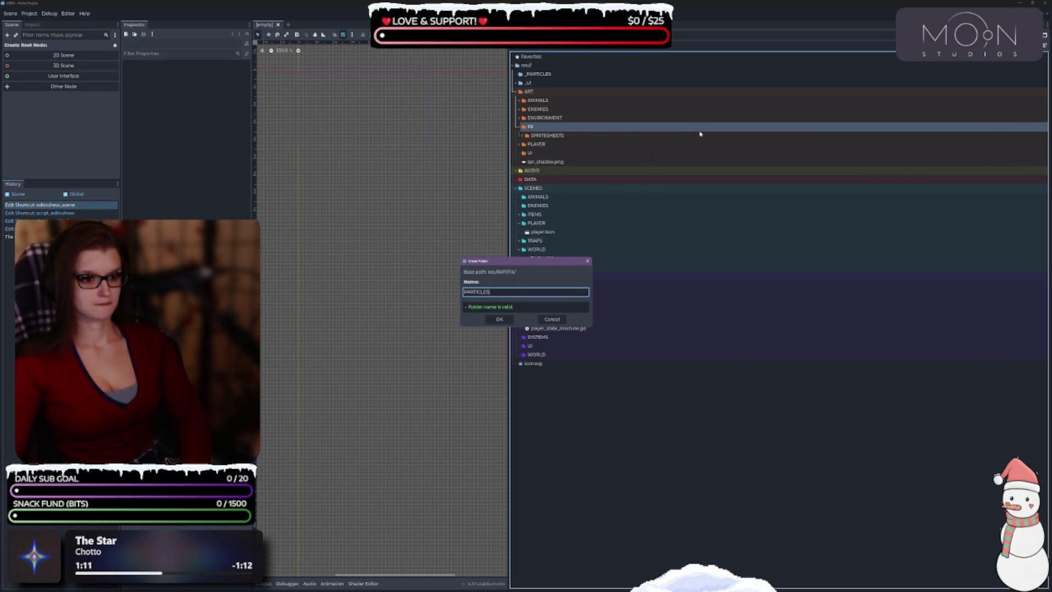
key("Return")
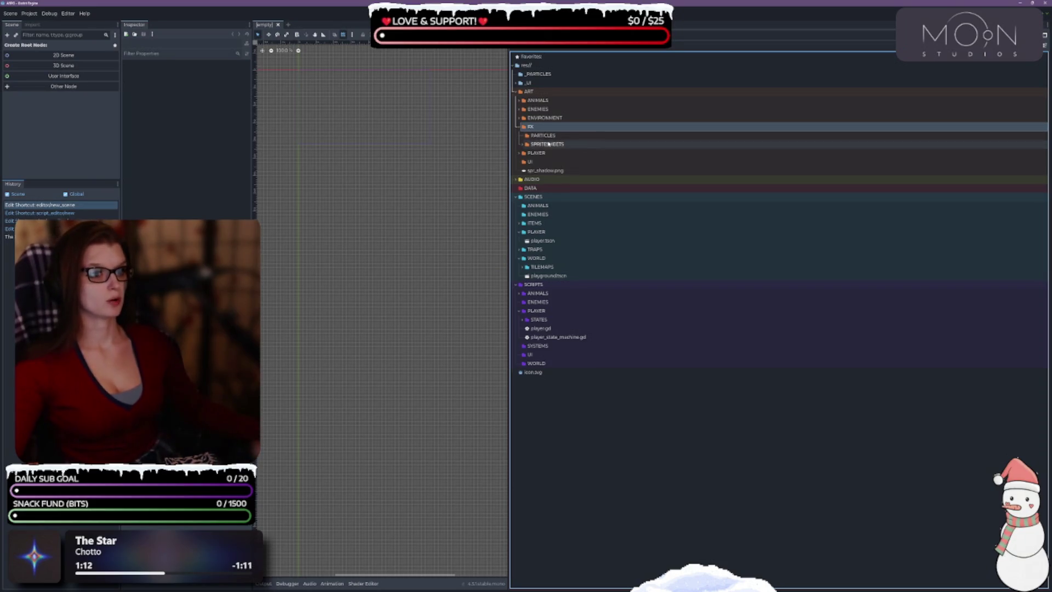
Move the old _PARTICLES folder out of the project root.
left_click(519, 126)
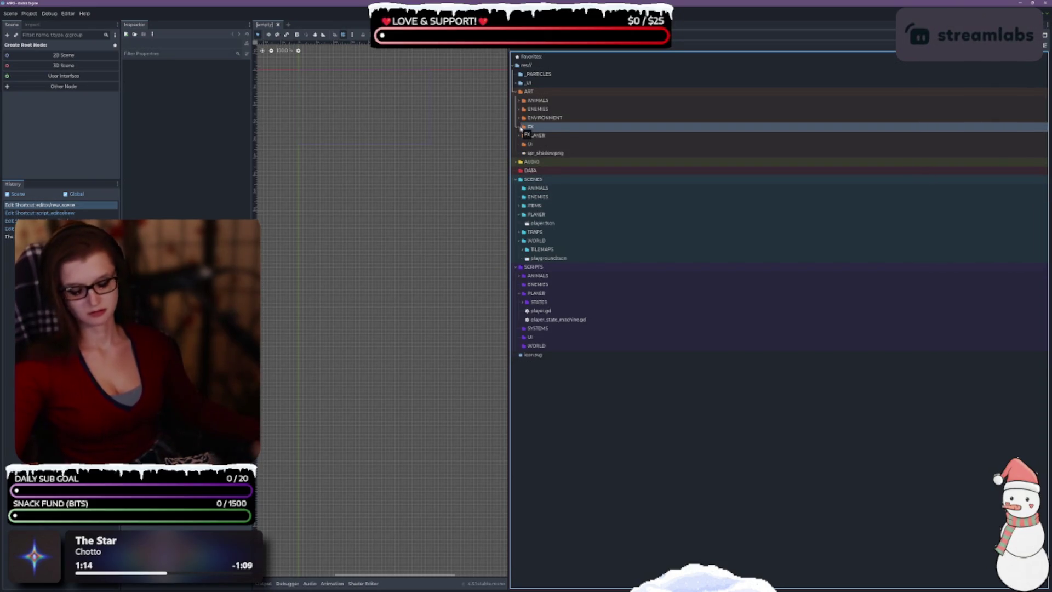
left_click(544, 74)
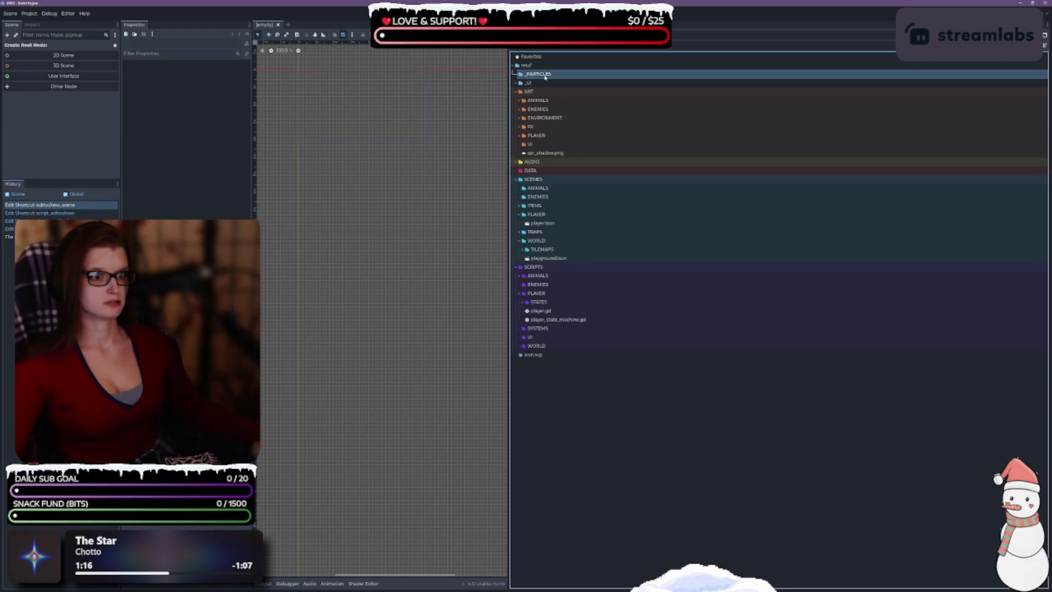
left_click_drag(613, 100, 614, 101)
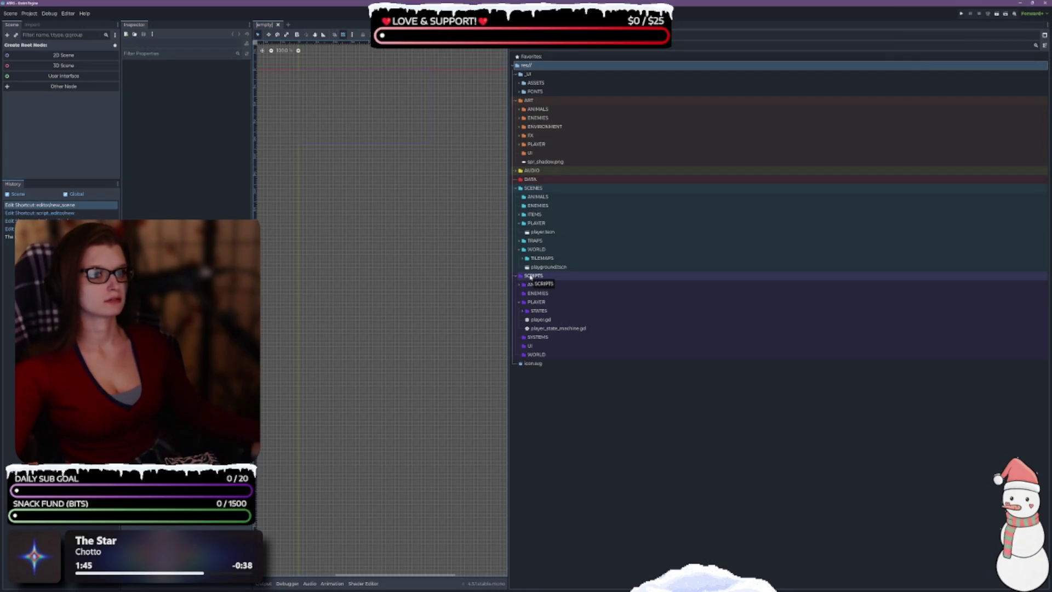
left_click(519, 83)
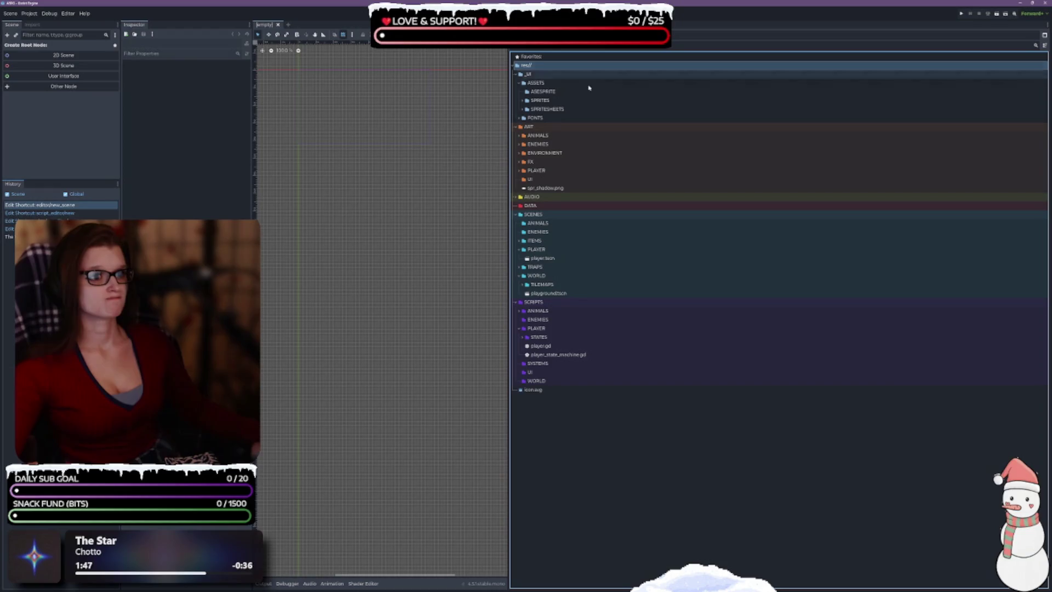
Expand the FONTS folder and the SCENES/TRAPS folder.
left_click(524, 120)
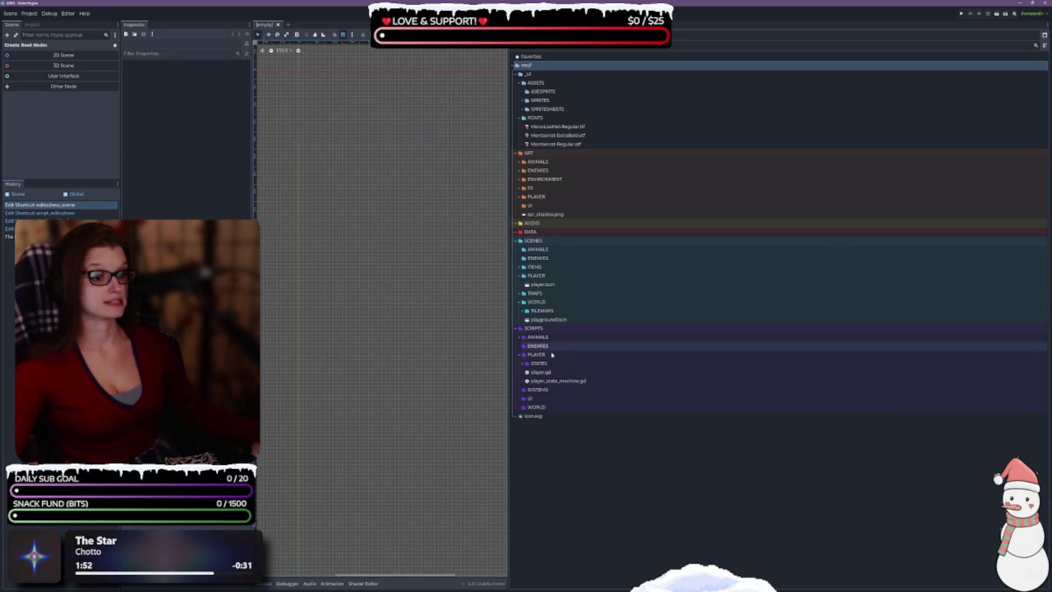
left_click(519, 302)
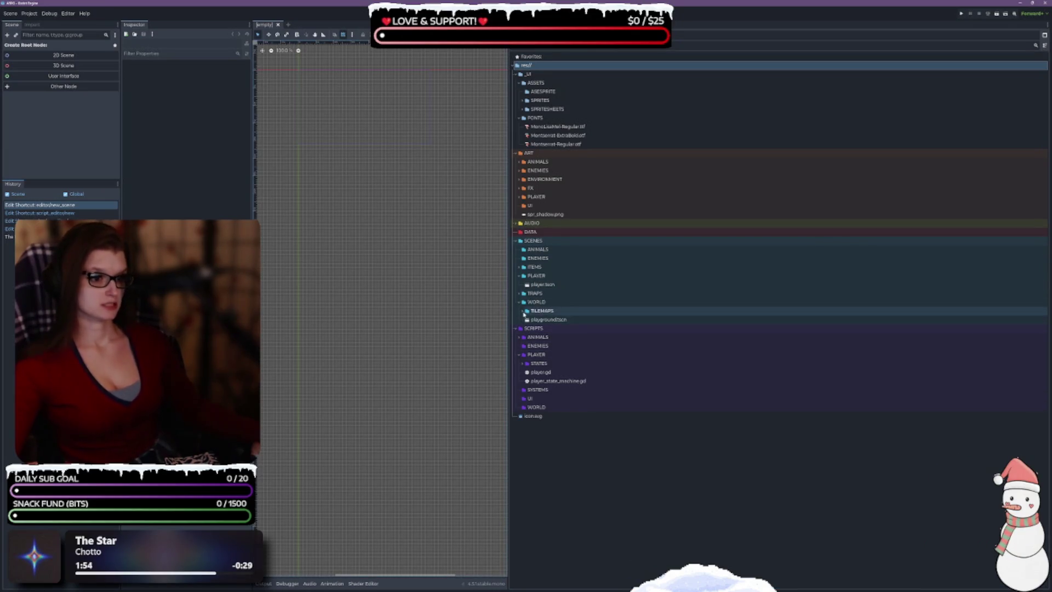
left_click(518, 302)
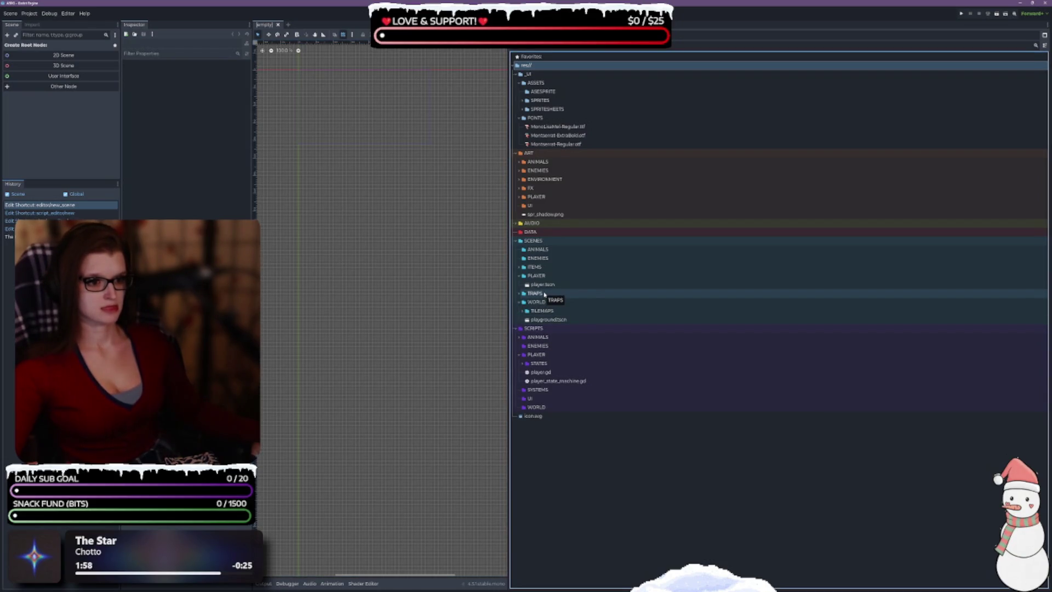
left_click(521, 297)
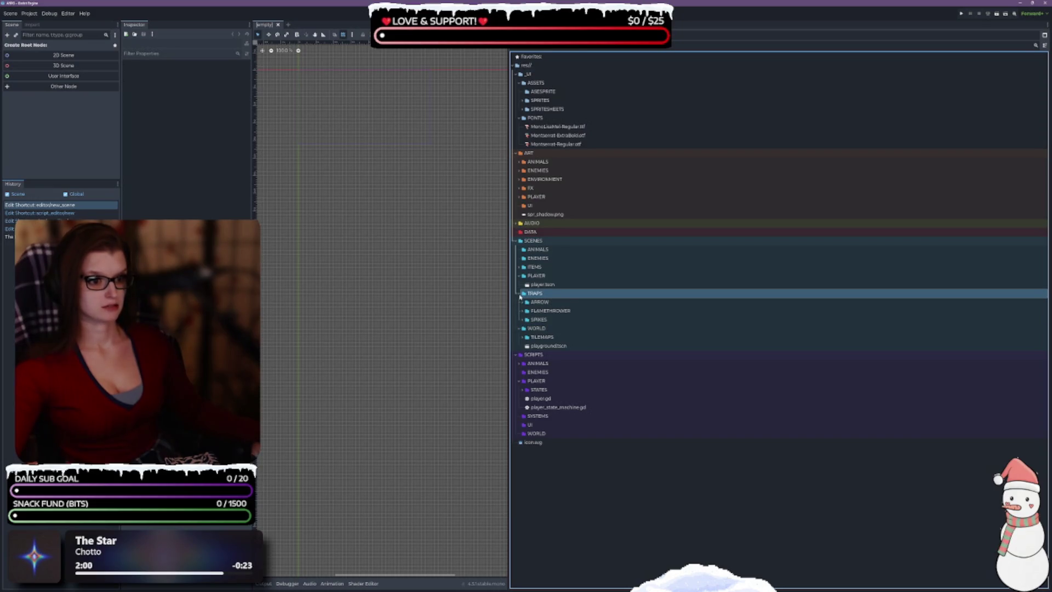
left_click(519, 295)
Expand the ARROW, FLAMETHROWER and SPIKES trap folders, then ART/ENVIRONMENT and its ANIMATED folder.
left_click(521, 302)
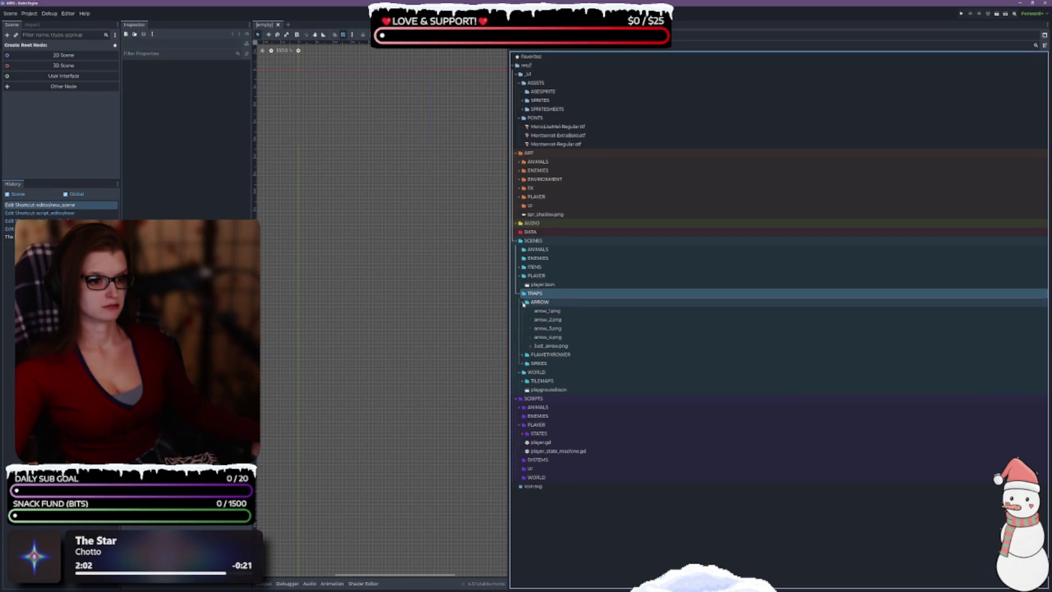
left_click(521, 302)
left_click(524, 312)
left_click(523, 311)
left_click(525, 320)
left_click(524, 320)
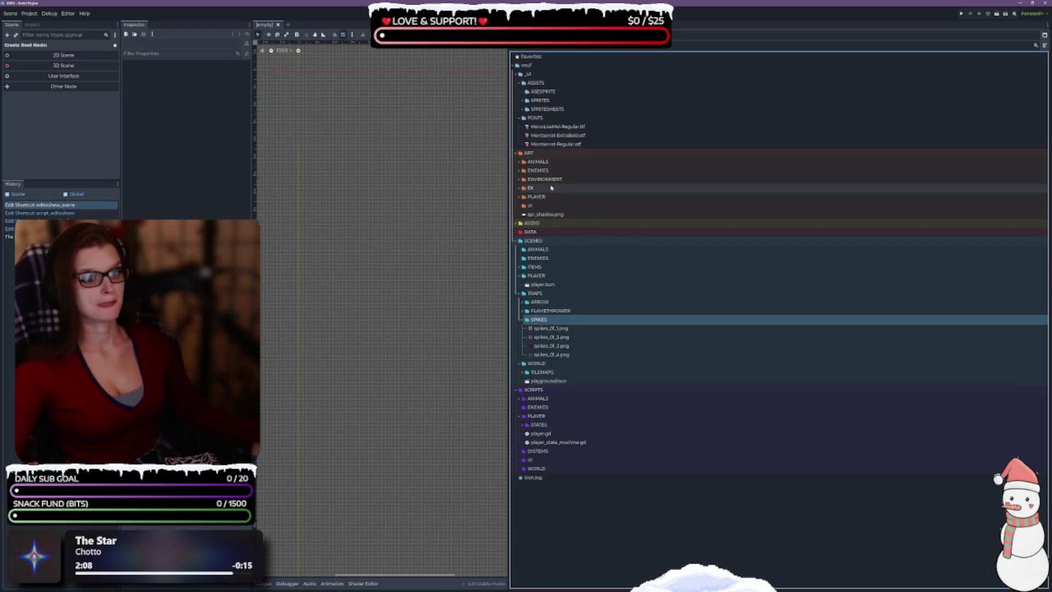
left_click(519, 180)
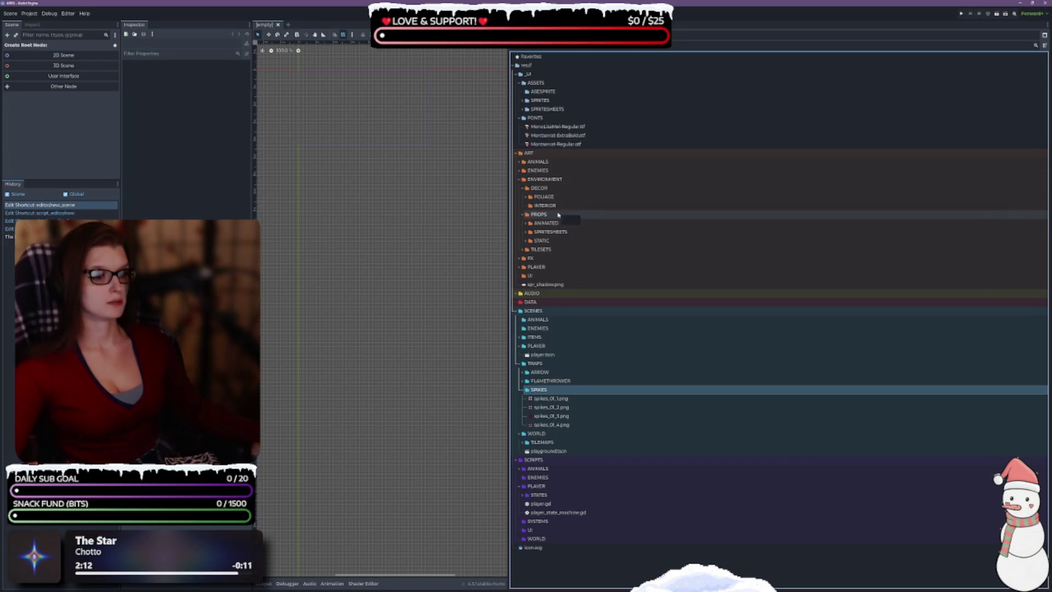
left_click(527, 224)
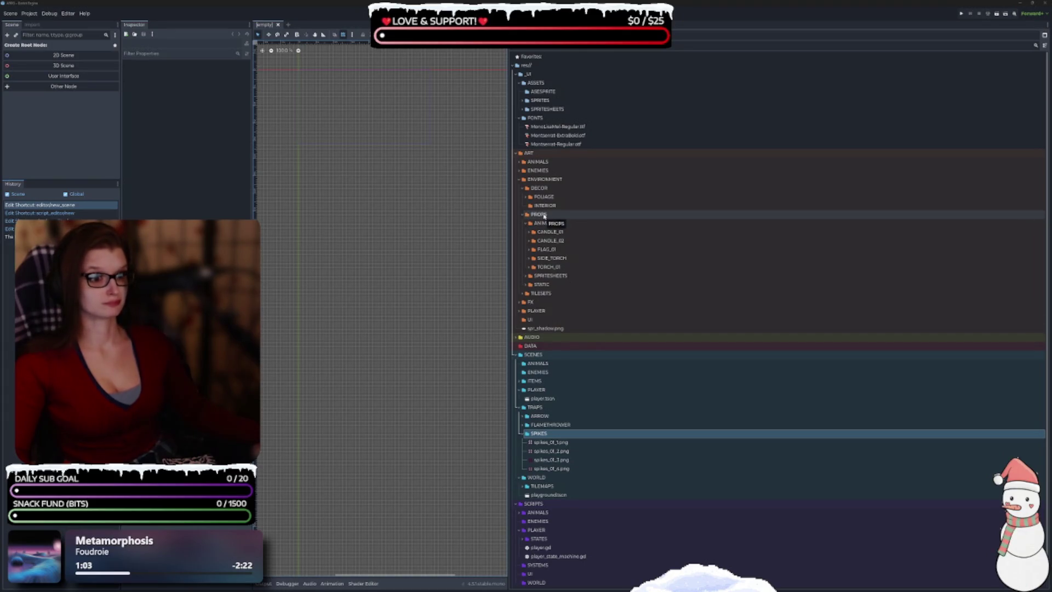
Create a new TRAPS folder inside ART/ENVIRONMENT/PROPS.
right_click(545, 215)
mouse_move(564, 219)
left_click(655, 219)
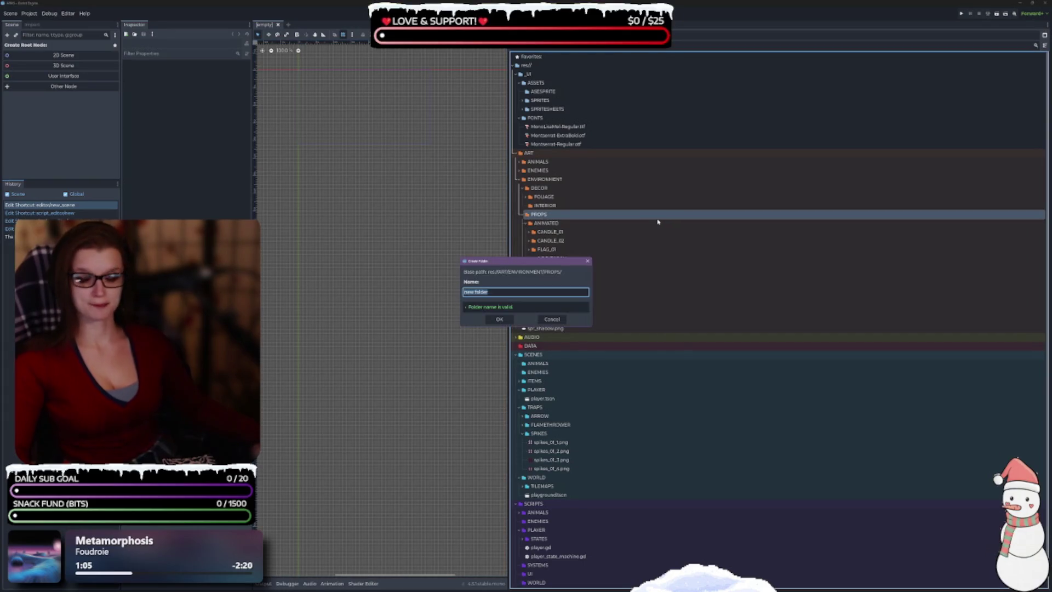
type("TRAPS")
key("Return")
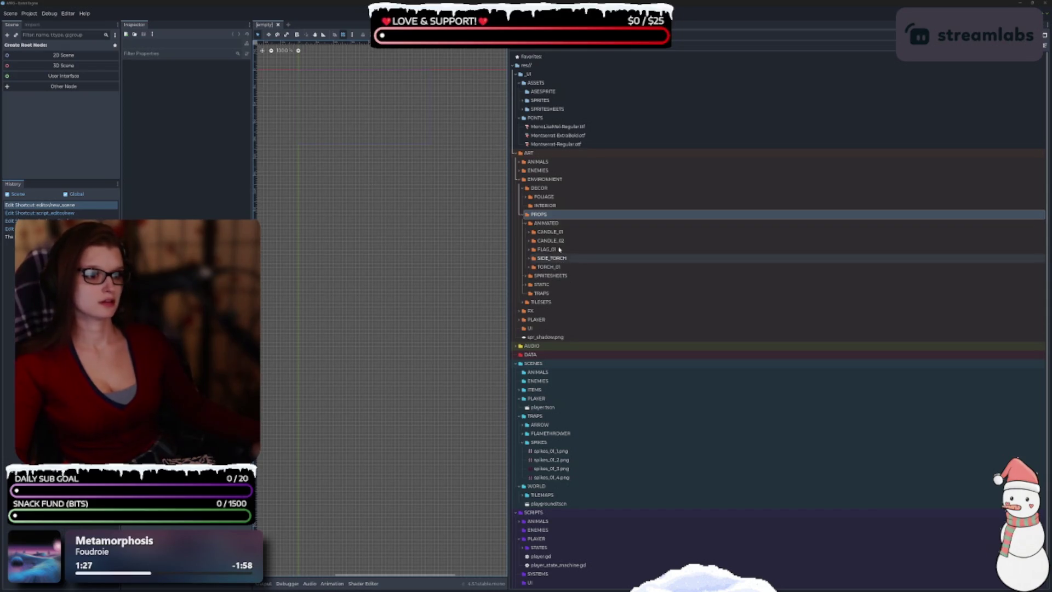
Move the ARROW, FLAMETHROWER and SPIKES folders into the new PROPS/TRAPS folder.
left_click(527, 441)
left_click(528, 433)
left_click(523, 433)
left_click(524, 433)
left_click(522, 426)
left_click(522, 425)
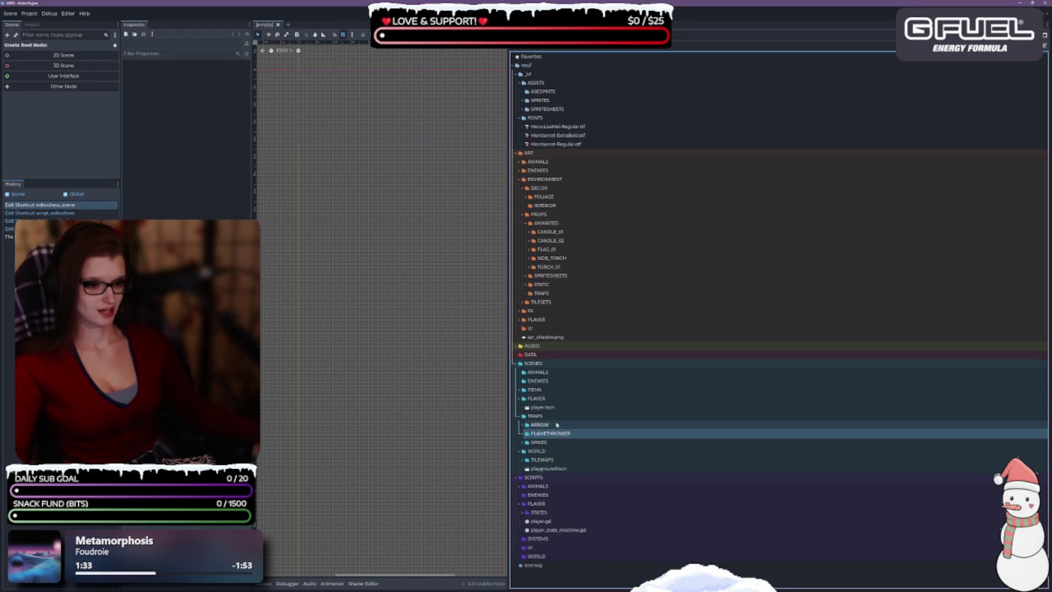
left_click(558, 442, "shift")
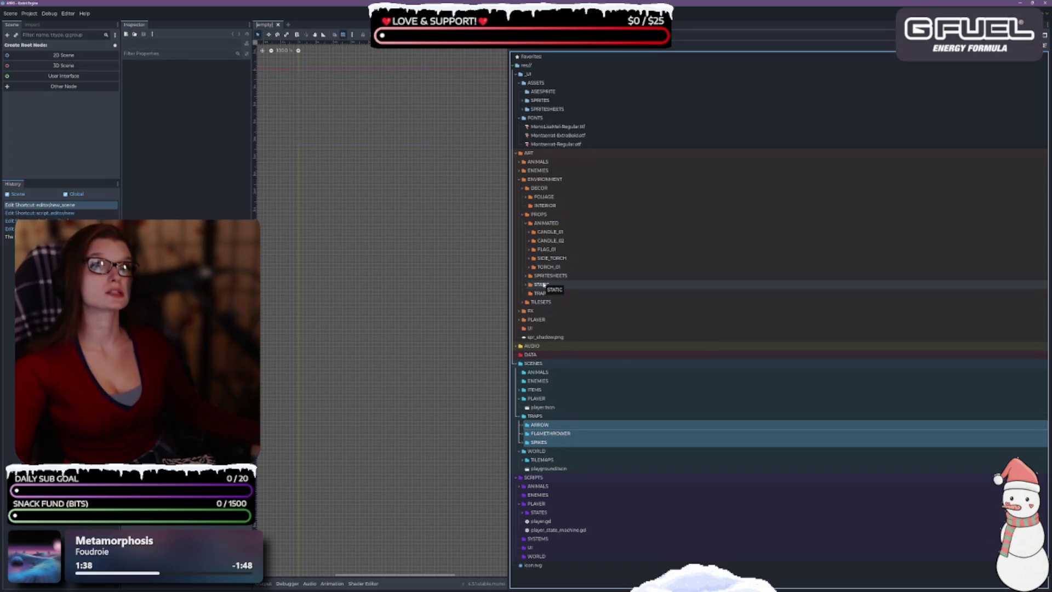
mouse_move(543, 433)
left_mouse_down()
mouse_move(566, 298)
mouse_move(606, 335)
mouse_move(550, 294)
left_mouse_up()
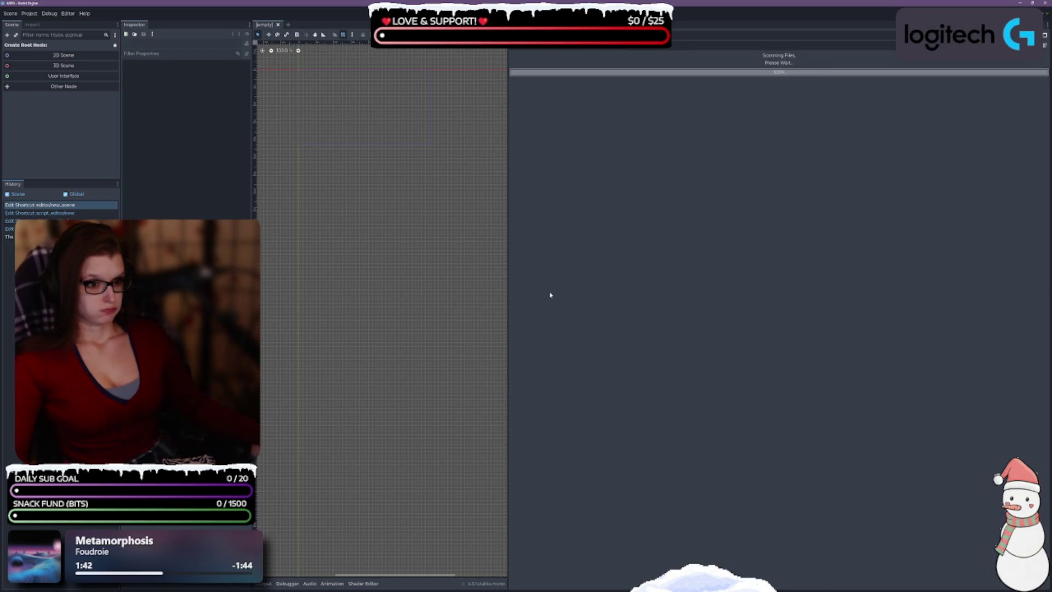
Delete the emptied SCENES/TRAPS folder.
left_click(567, 416)
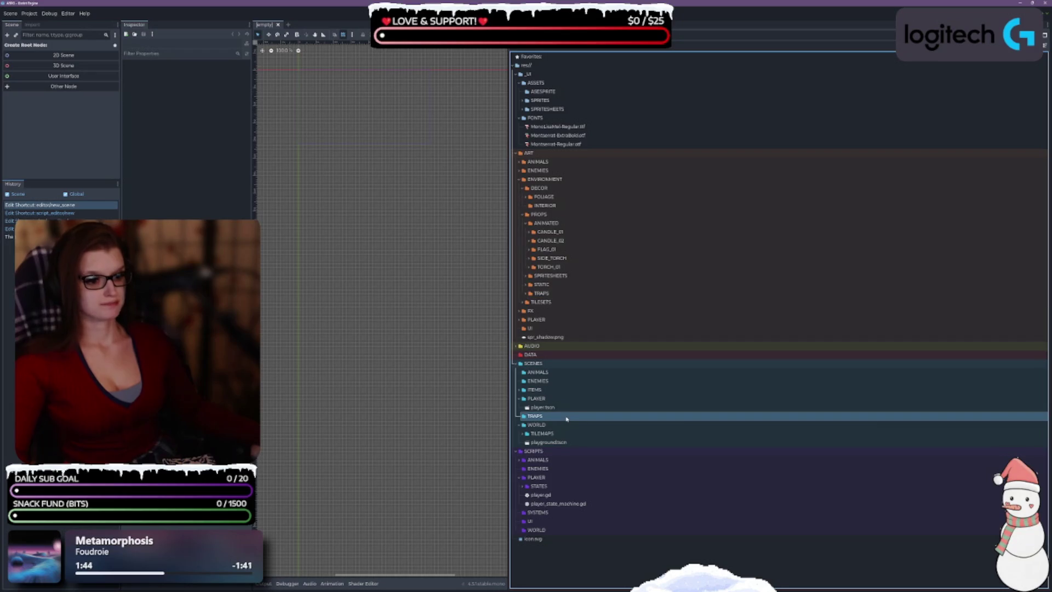
key("Delete")
key("Return")
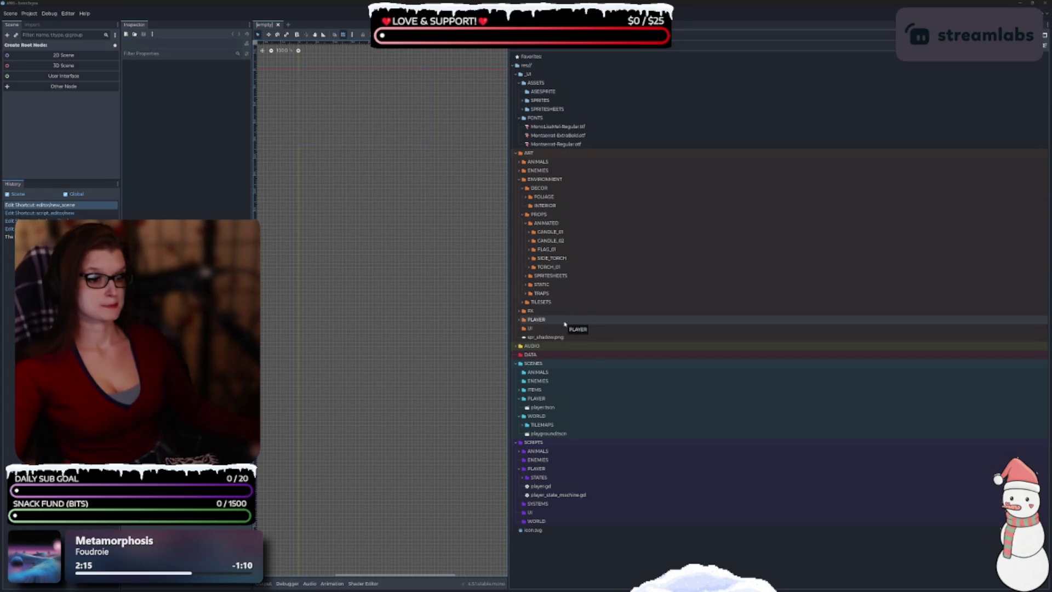
left_click_drag(527, 296, 526, 225)
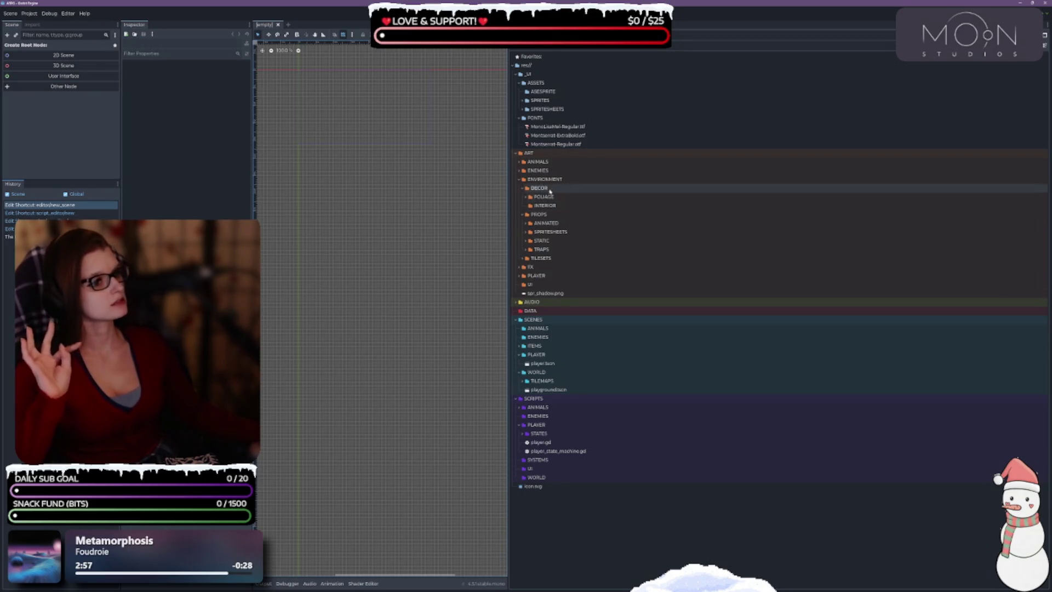
left_click(560, 201)
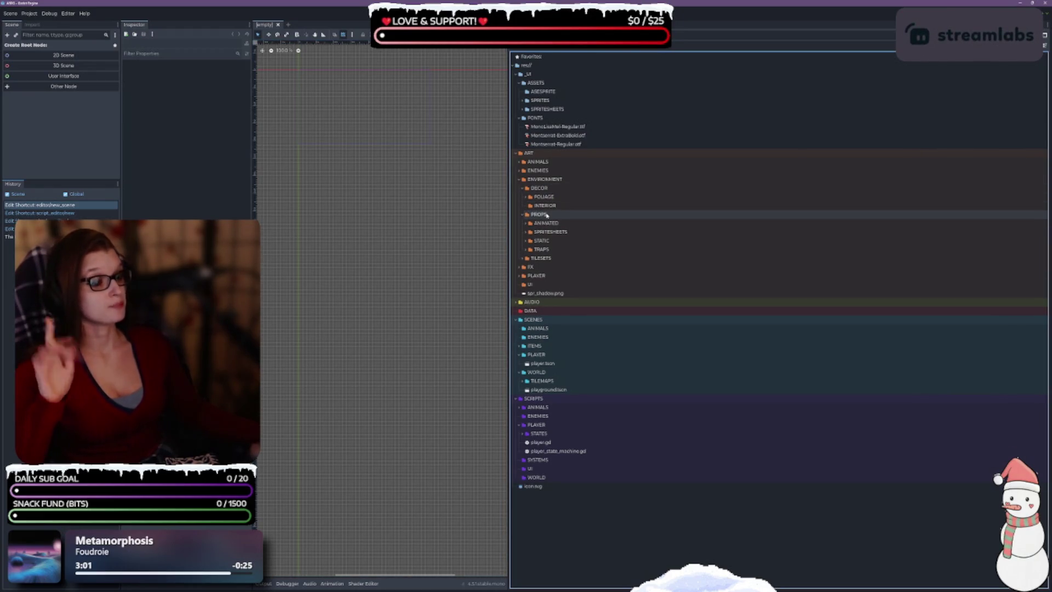
left_click(526, 224)
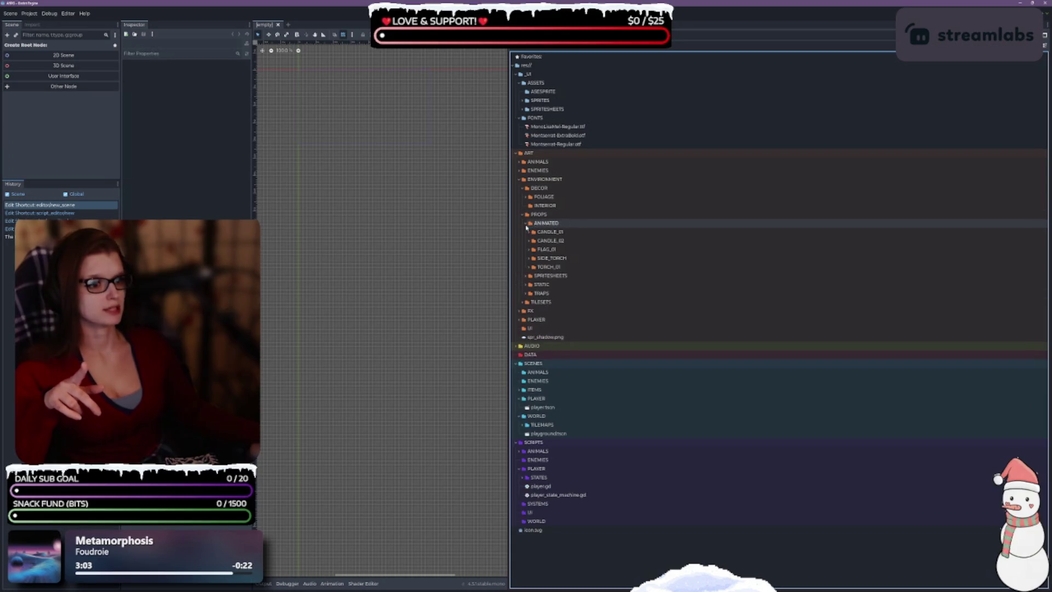
left_click(527, 224)
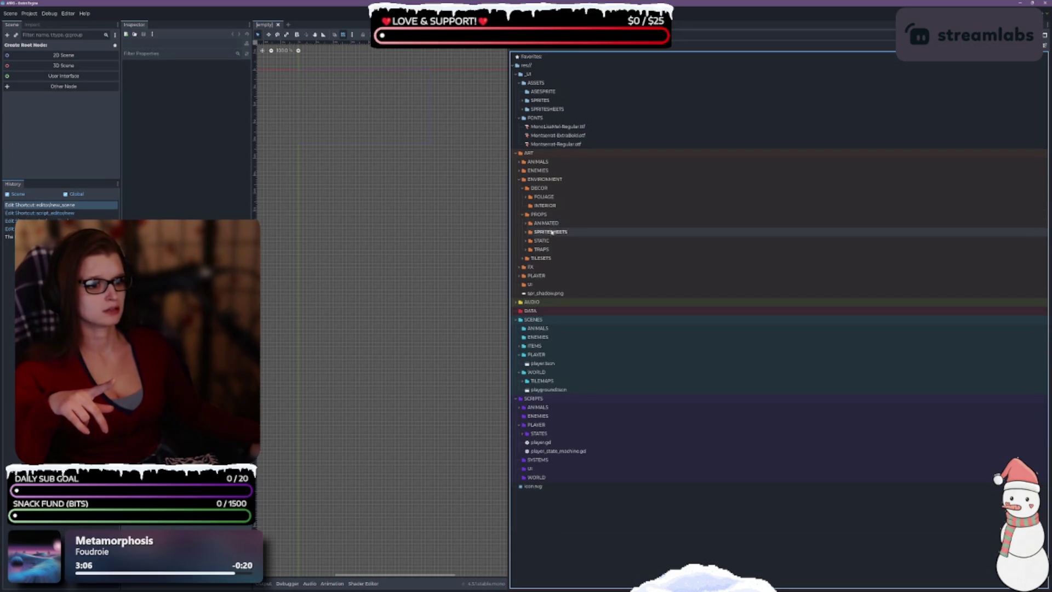
left_click(525, 241)
left_click(526, 241)
left_click(526, 241)
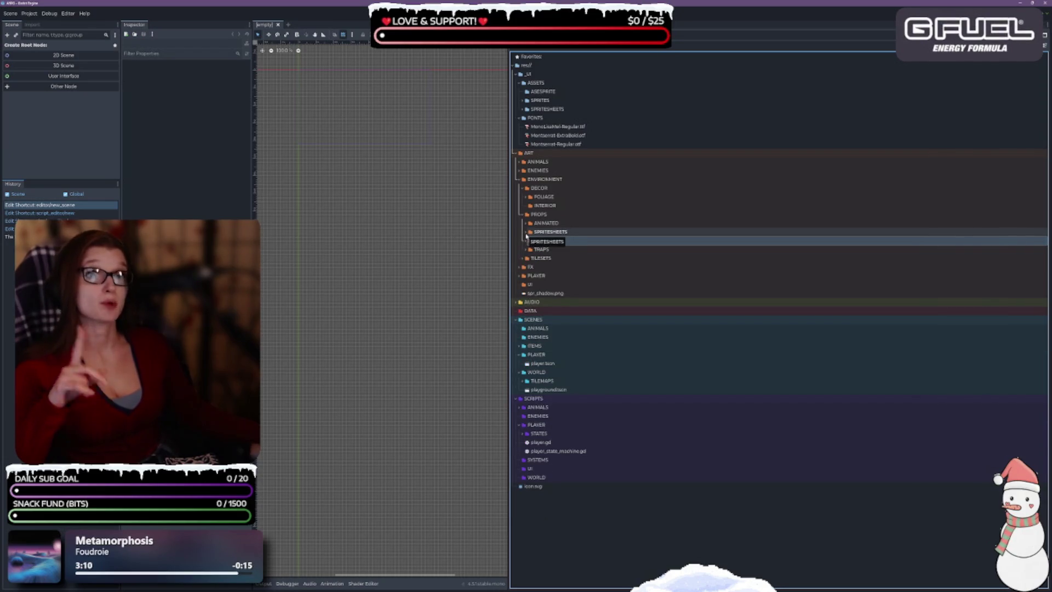
left_click(527, 232)
left_click(526, 232)
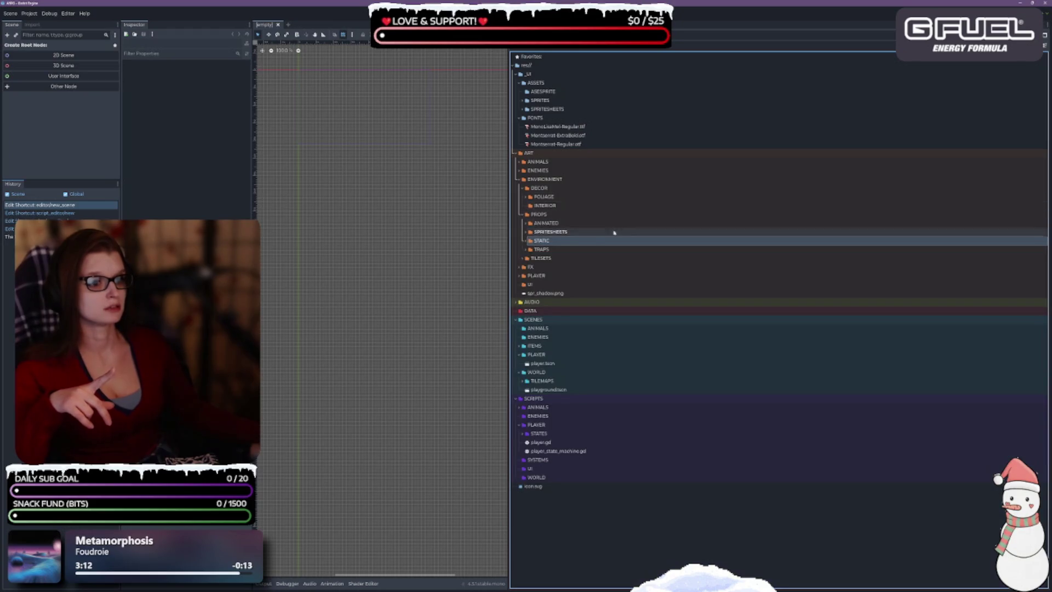
left_click(526, 251)
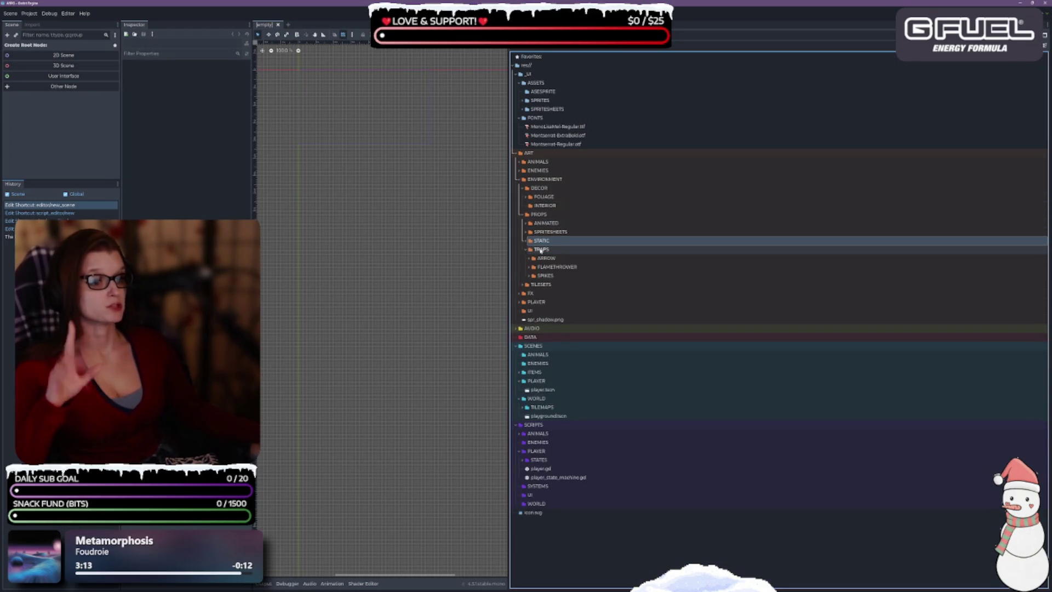
left_click(526, 250)
left_click(525, 224)
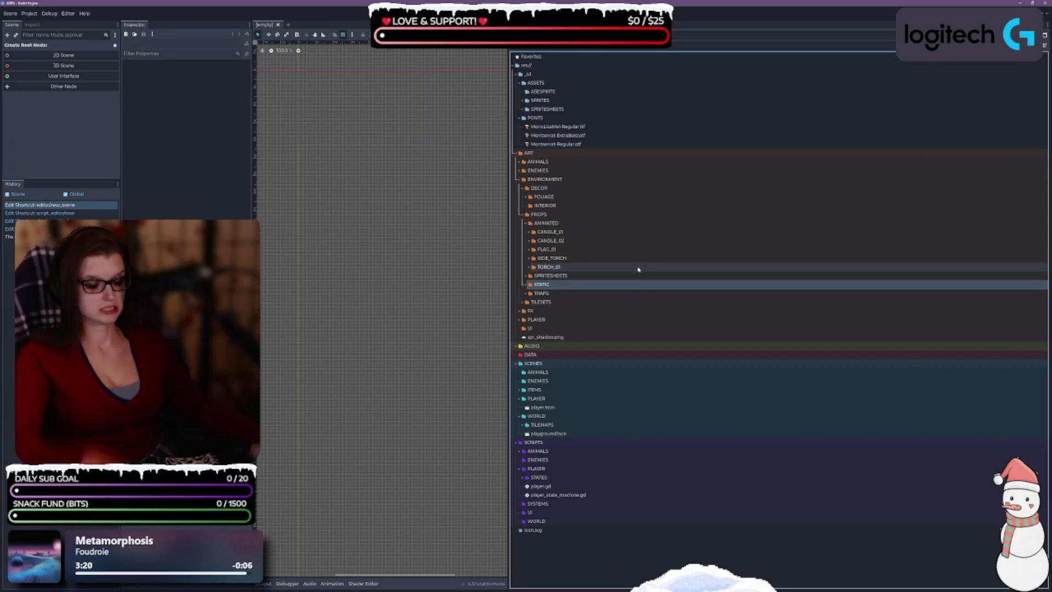
left_click(527, 223)
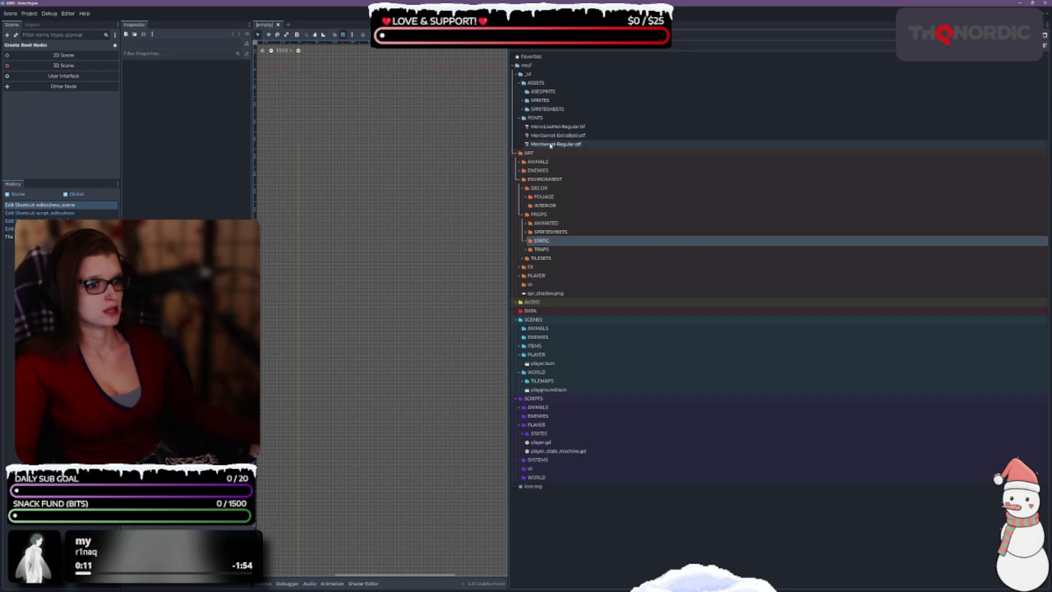
left_click(563, 285)
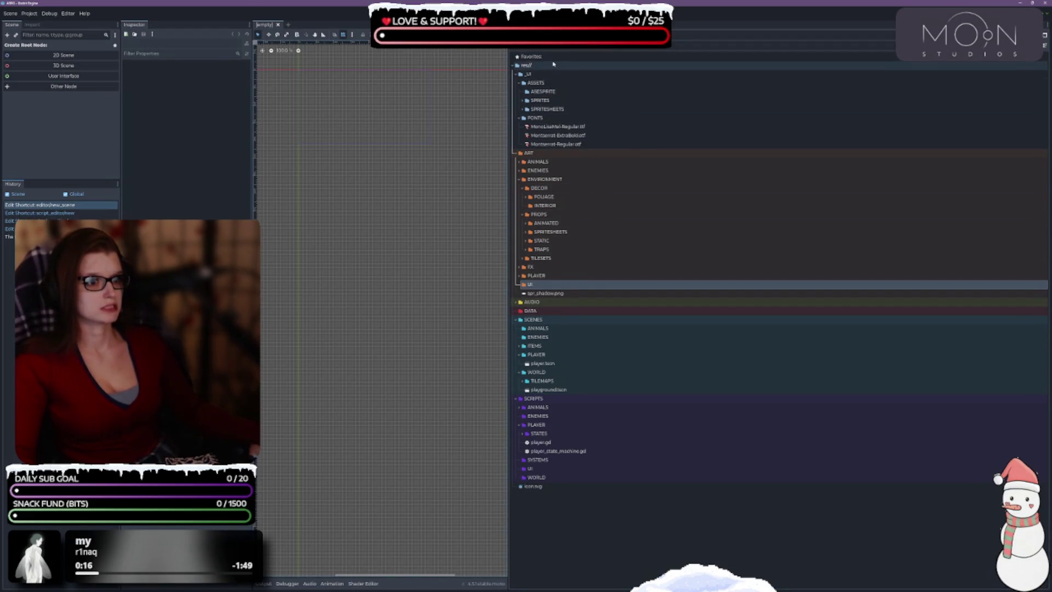
left_click(540, 118)
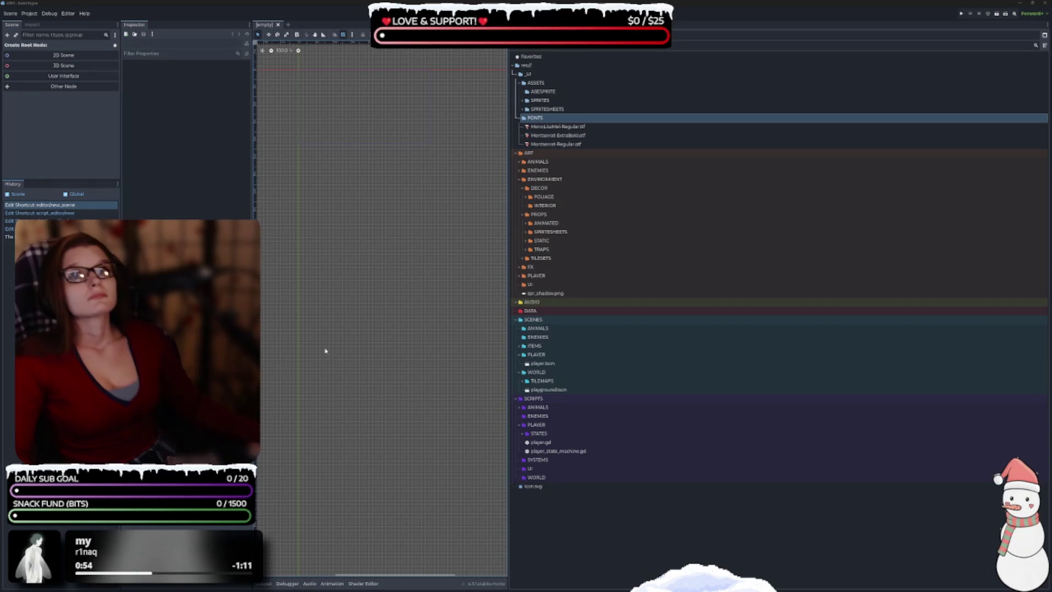
left_click(541, 286)
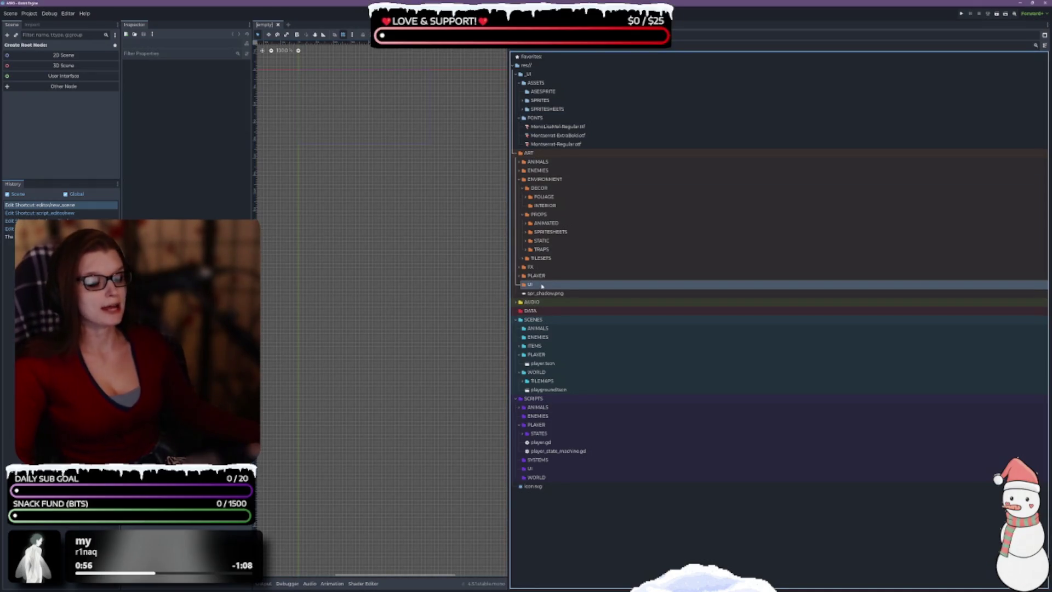
Create a new FX folder under ART.
right_click(541, 286)
mouse_move(602, 289)
left_click(644, 288)
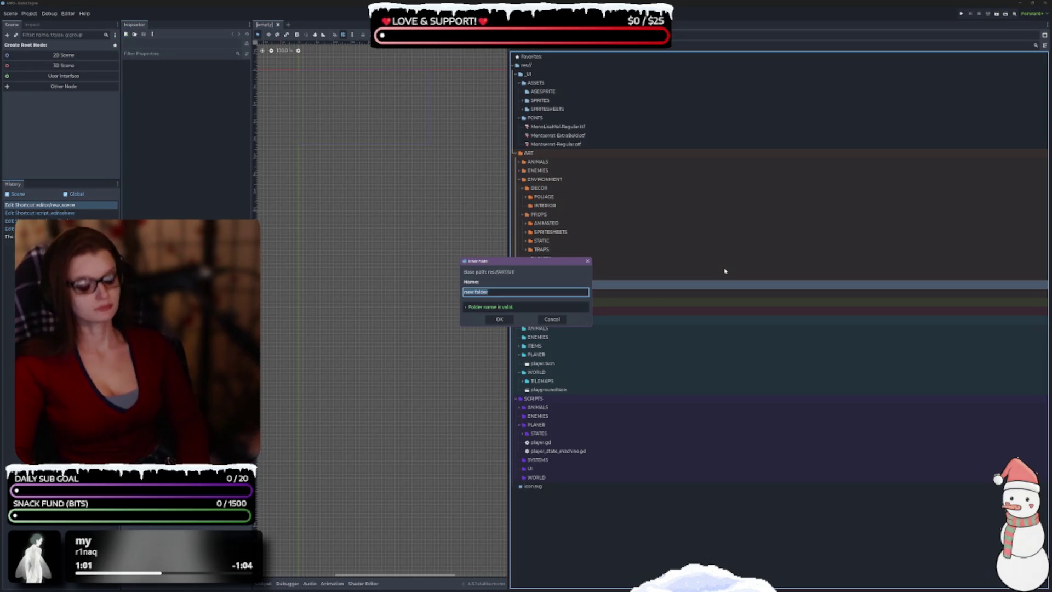
type("FX")
key("Return")
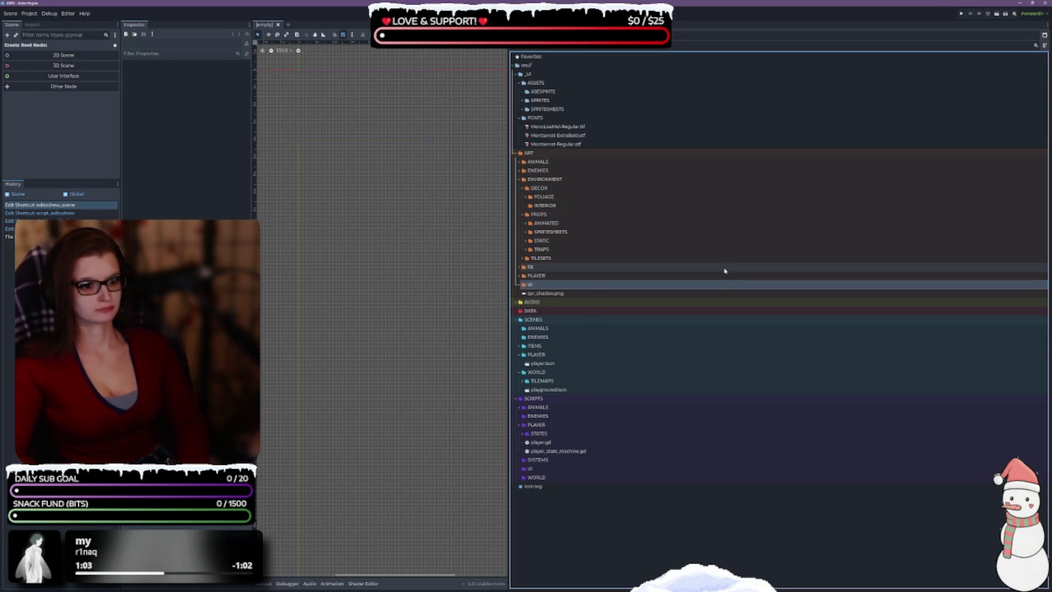
Expand ART/UI and duplicate FONTS as a new BUTTONS folder.
left_click(519, 284)
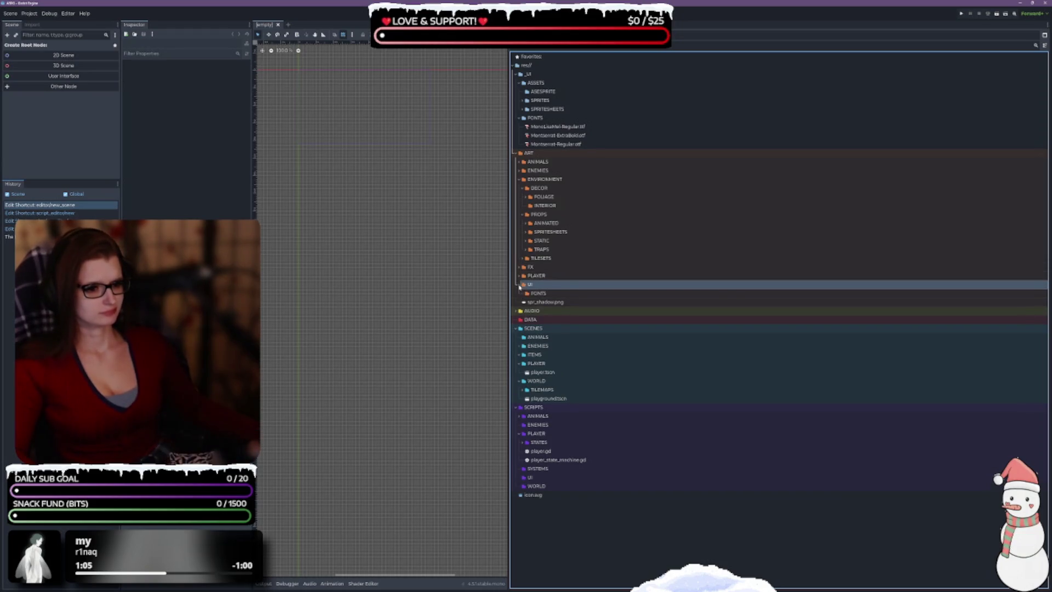
left_click(542, 295)
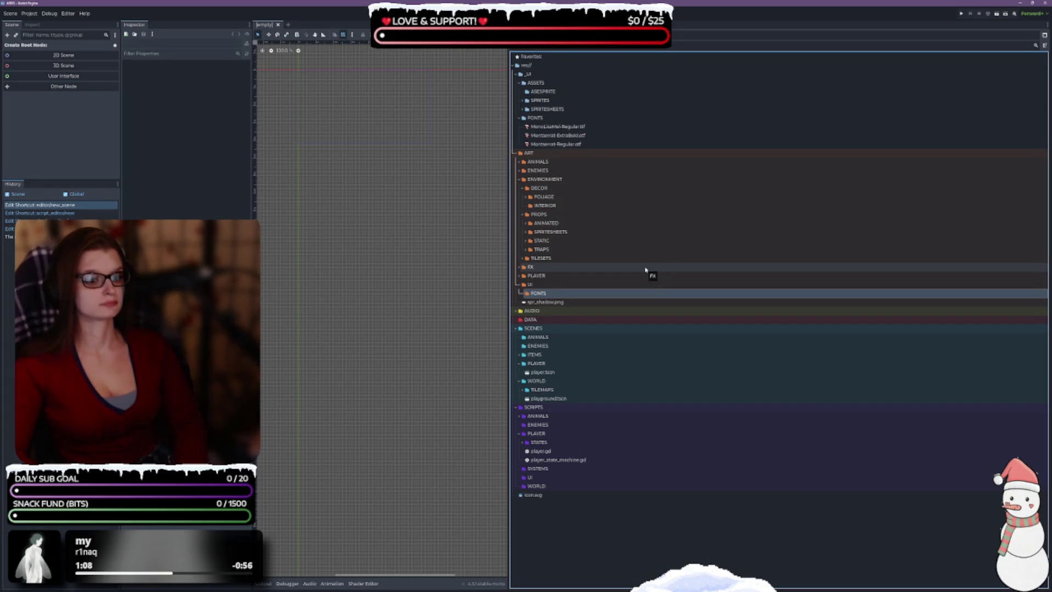
key("ctrl+d")
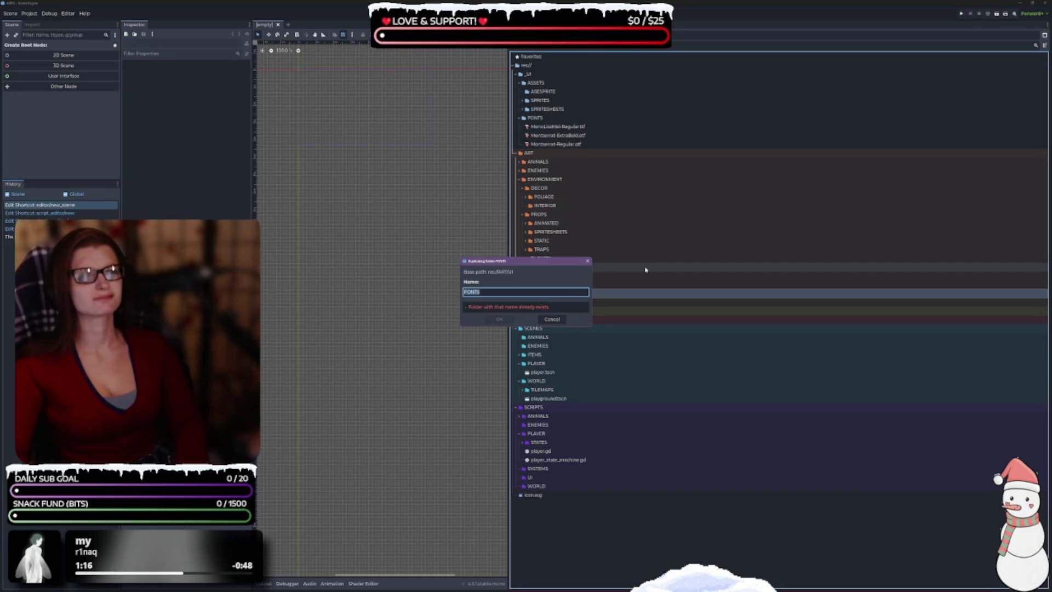
type("BUTTONS")
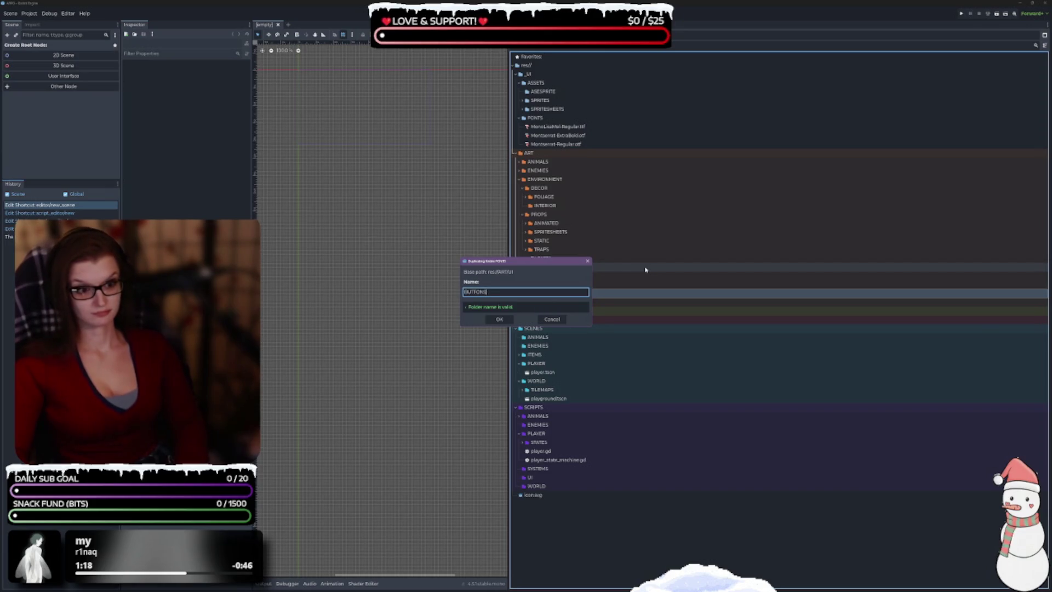
key("Return")
Make FRAMES, ICONS and MISC folders as further duplicates of FONTS.
key("ctrl+d")
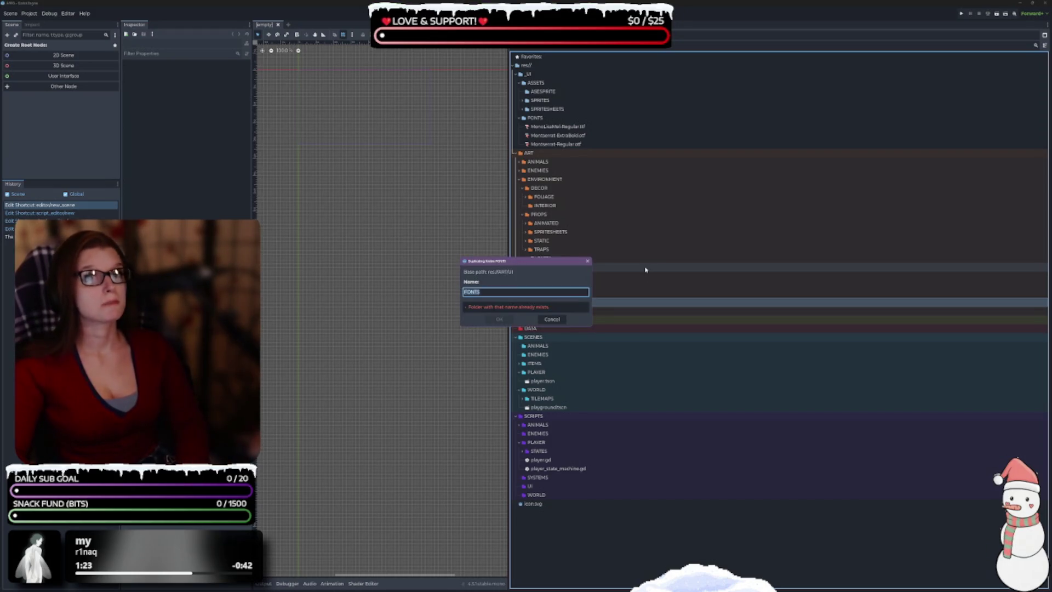
type("FRAMES")
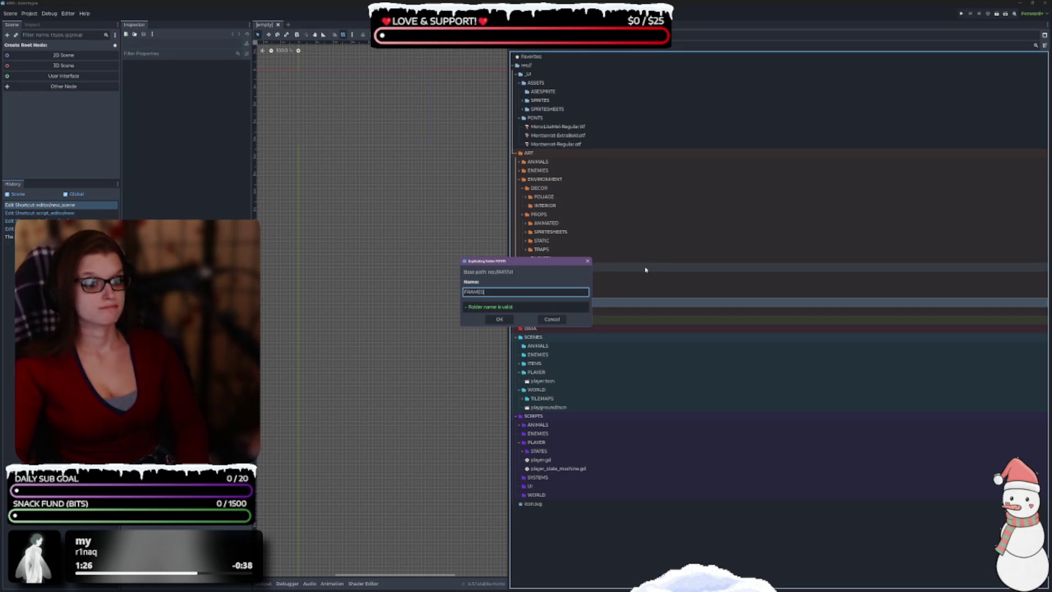
key("Return")
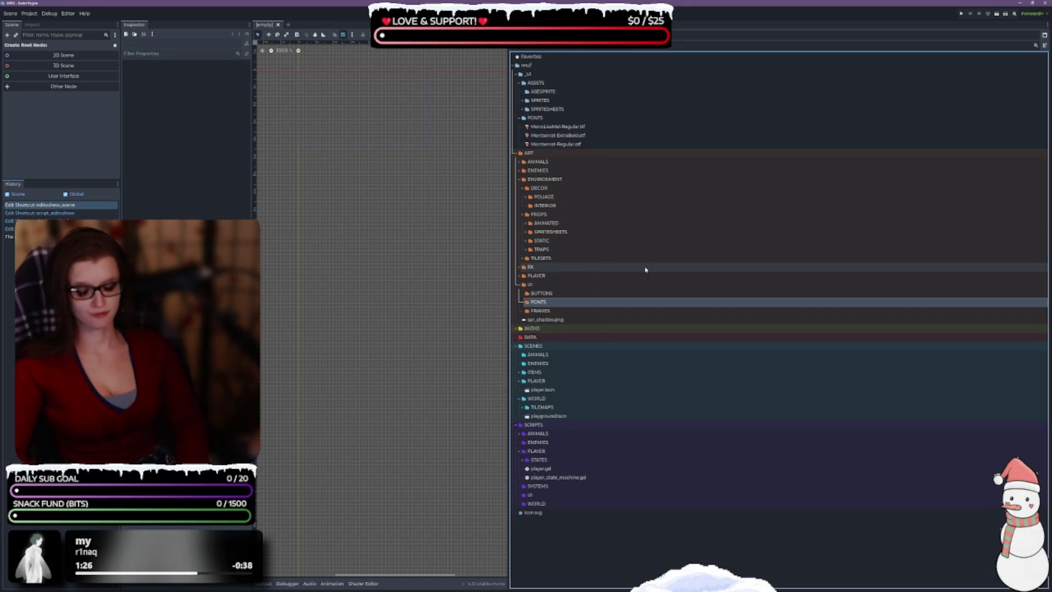
key("ctrl+d")
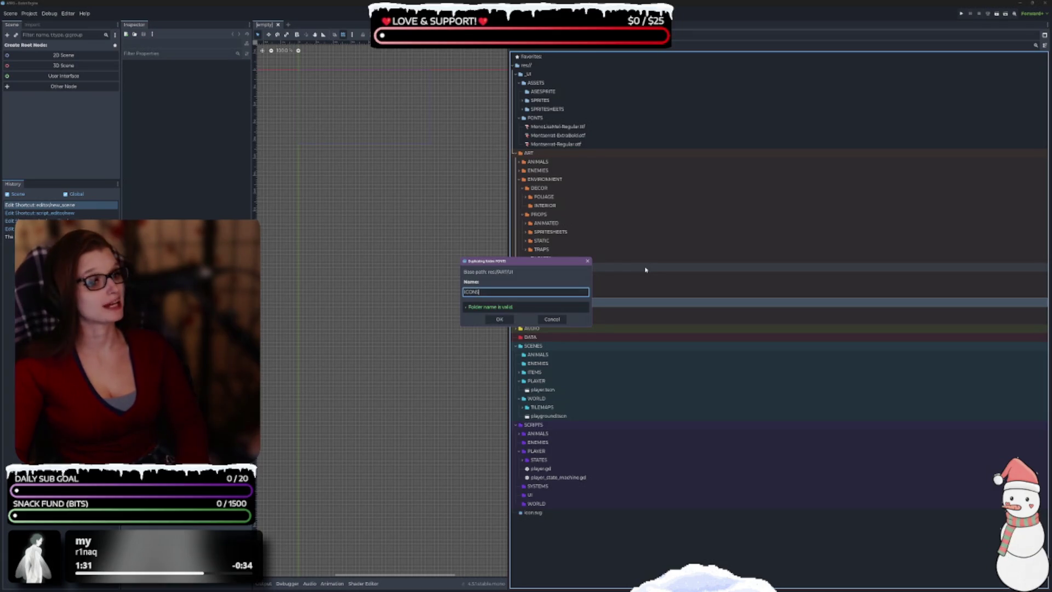
key("Escape")
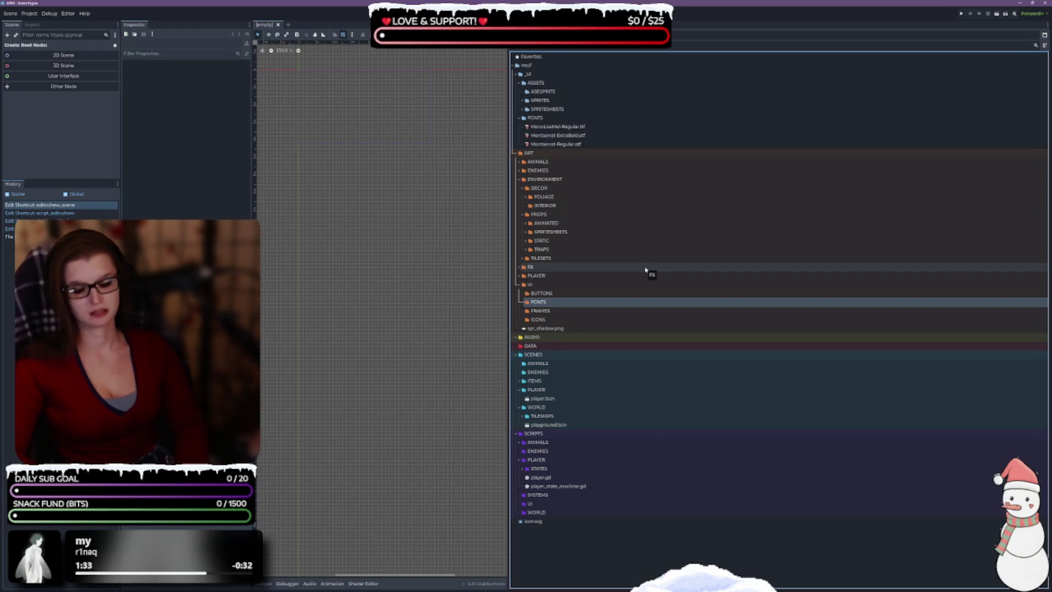
key("ctrl+d")
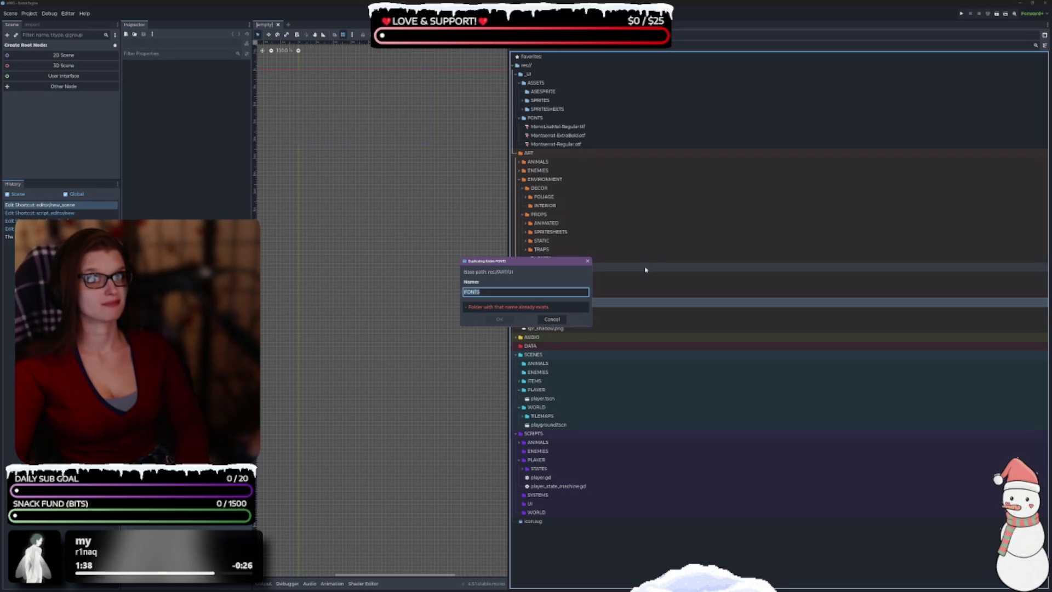
type("MISC")
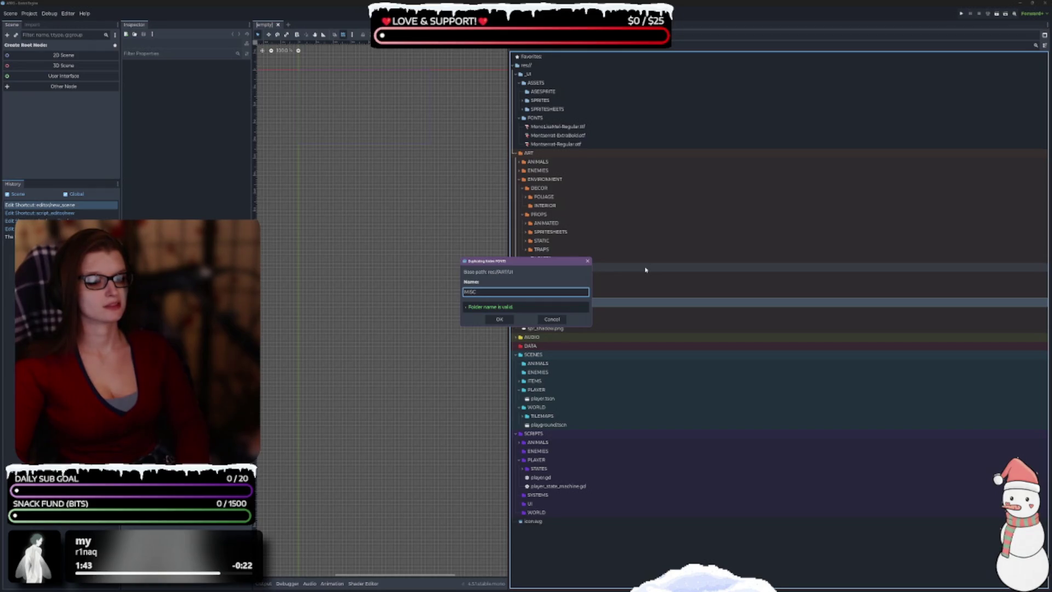
key("Return")
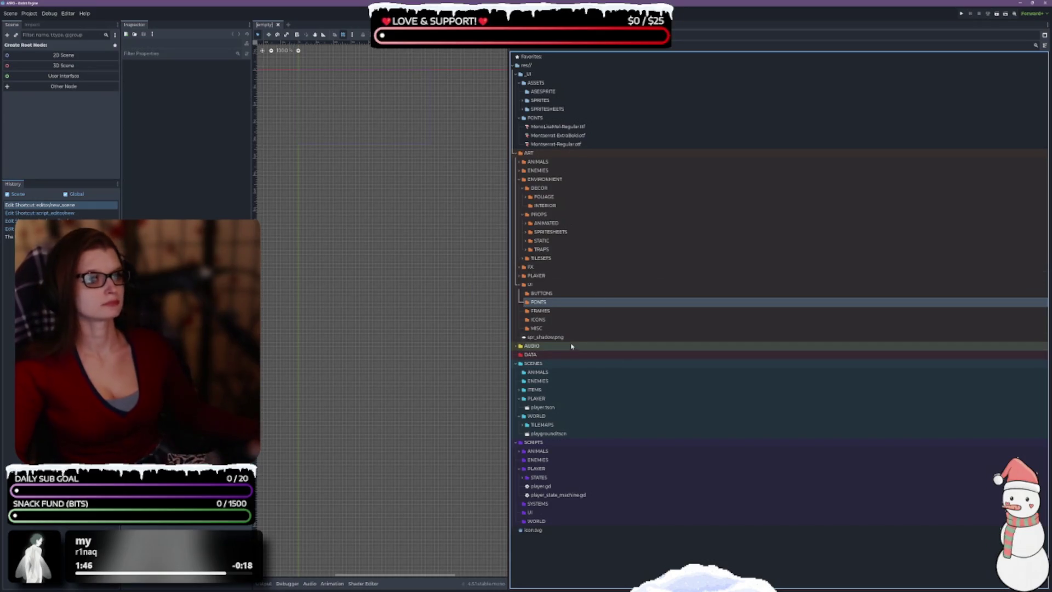
left_click(591, 126)
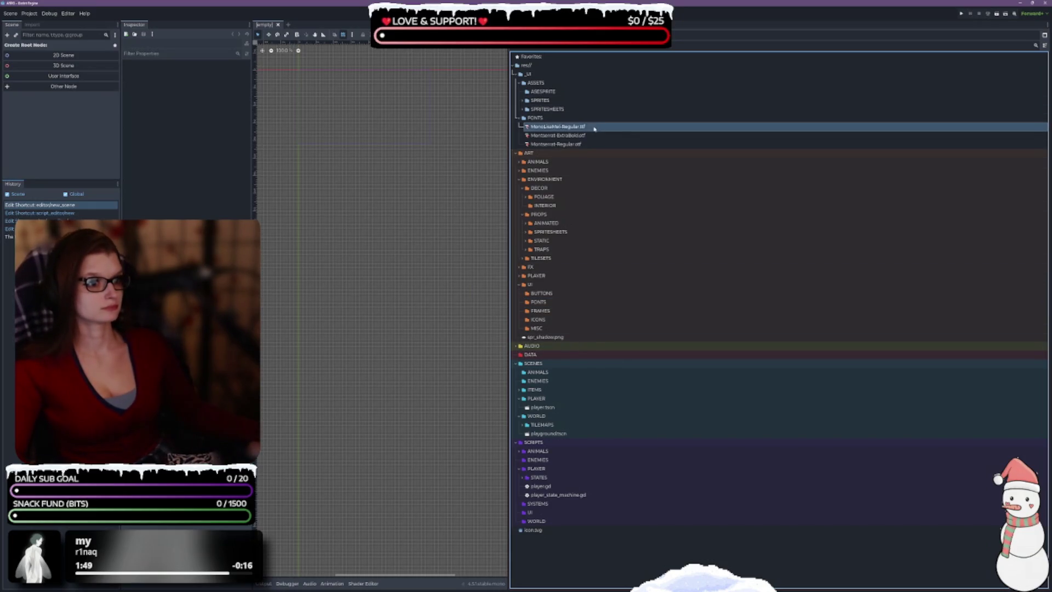
Move the three fonts from ASSETS/FONTS into ART/UI/FONTS and verify them there.
left_click(586, 144, "shift")
mouse_move(587, 145)
left_mouse_down()
mouse_move(632, 282)
mouse_move(545, 321)
mouse_move(544, 303)
left_mouse_up()
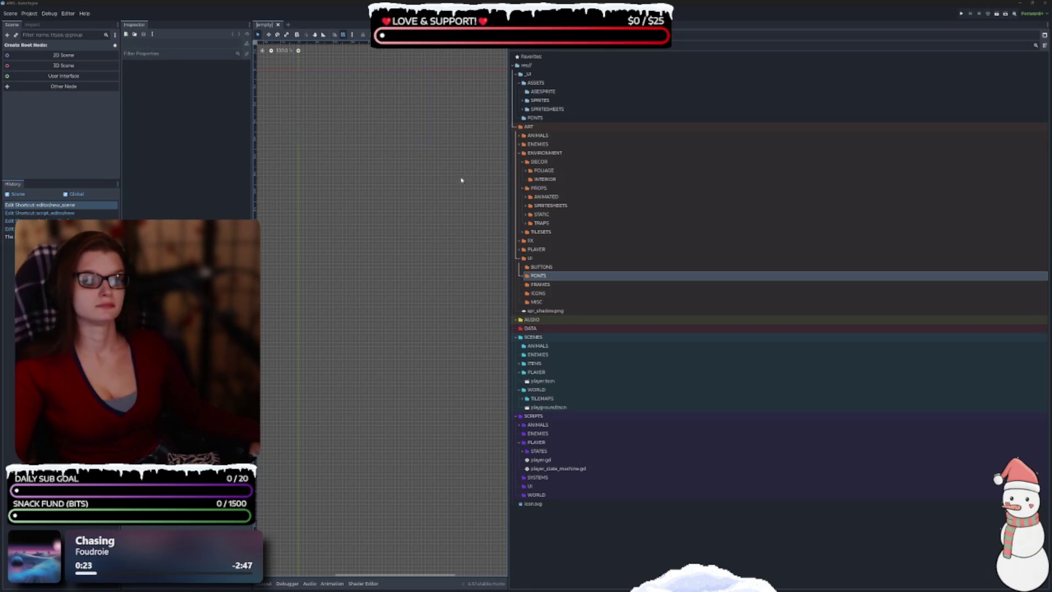
left_click(527, 276)
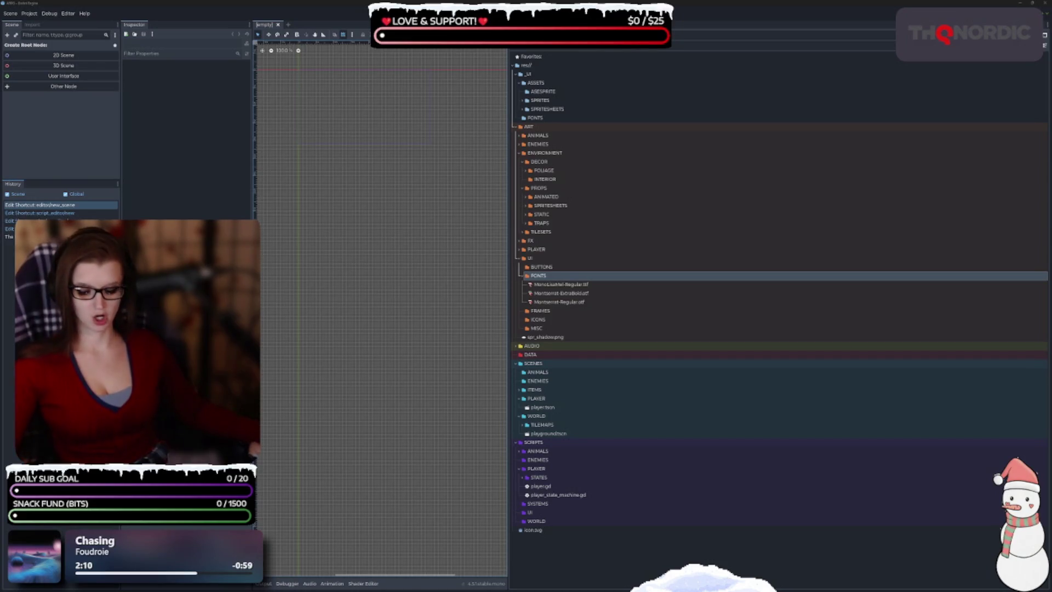
left_click(554, 278)
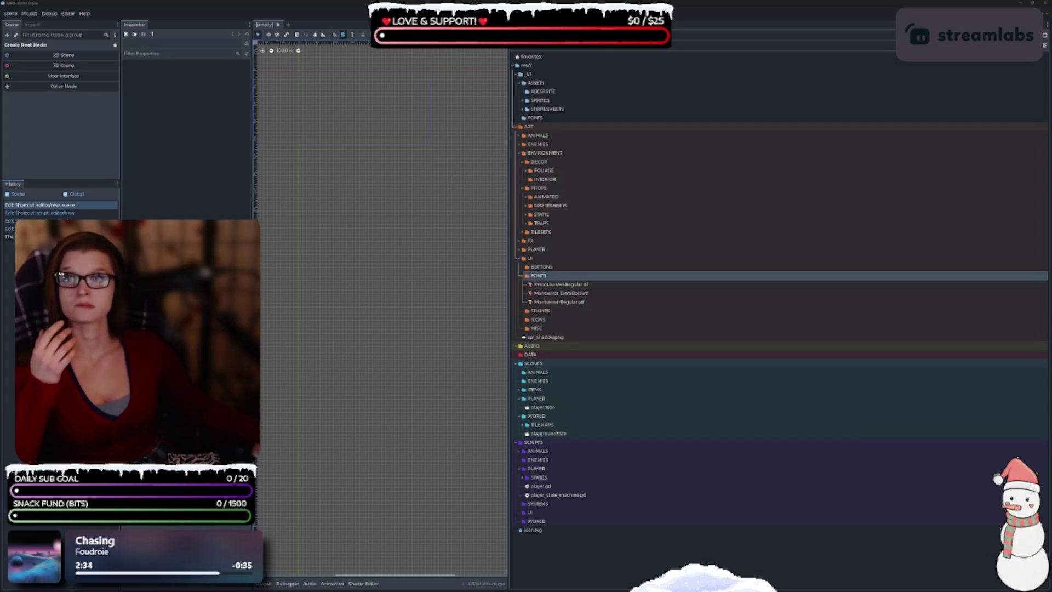
left_click(616, 240)
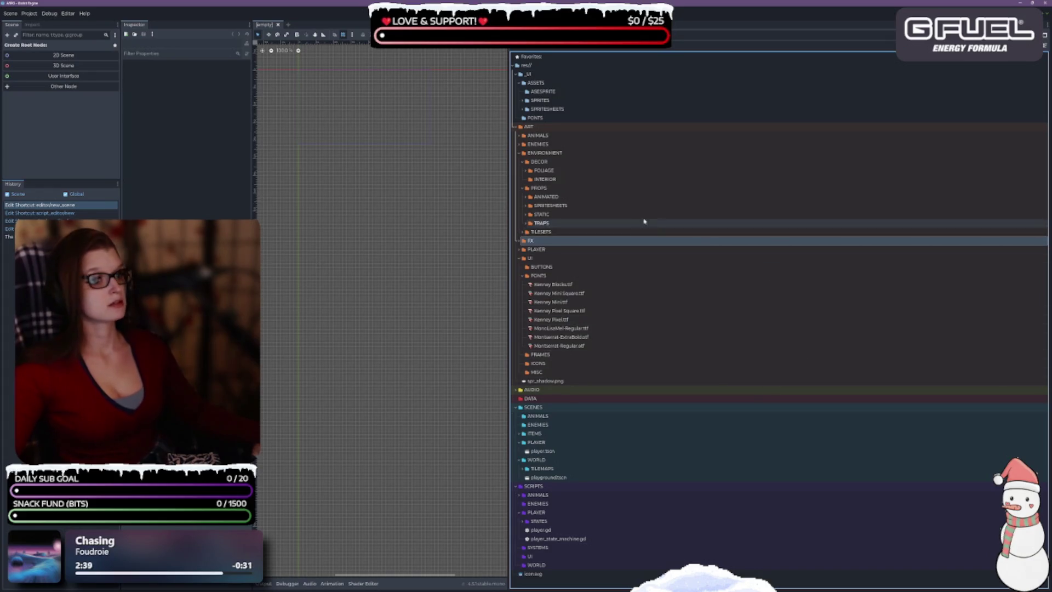
Expand ASSETS/SPRITESHEETS and begin renaming 00.png with F2.
left_click(609, 258)
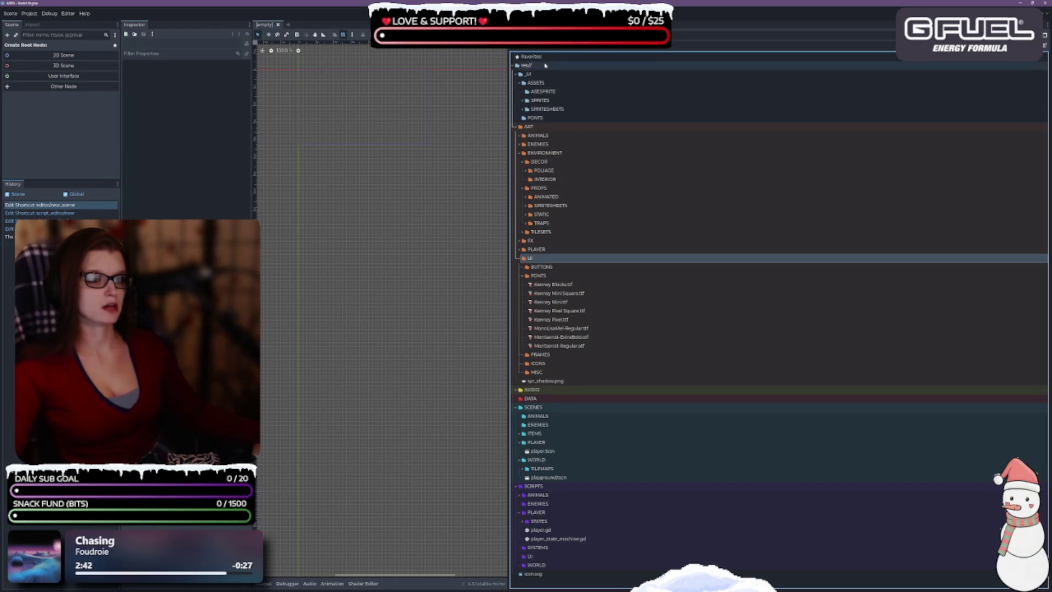
left_click(522, 111)
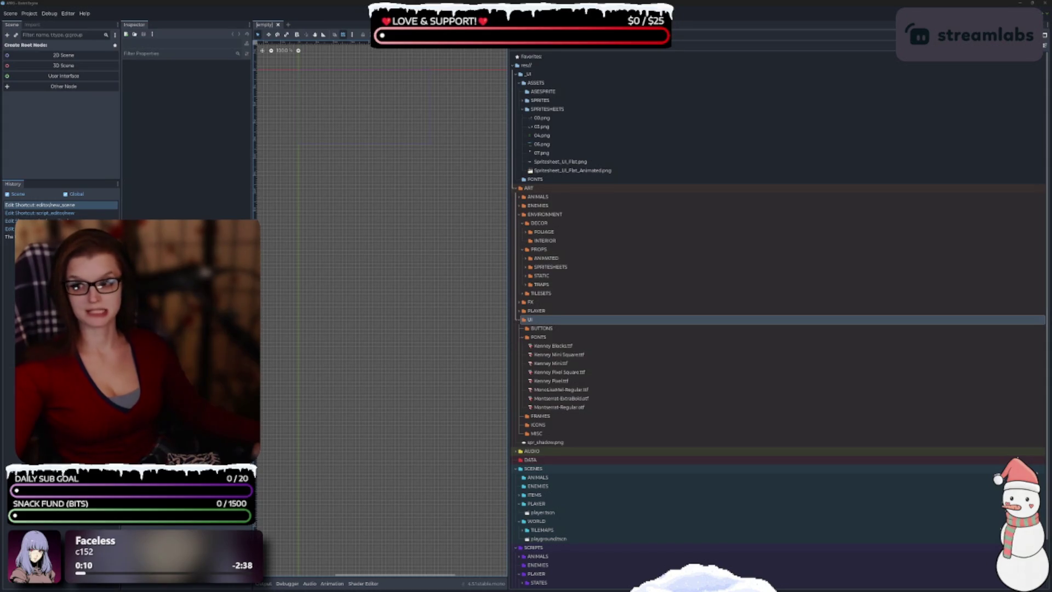
left_click(543, 118)
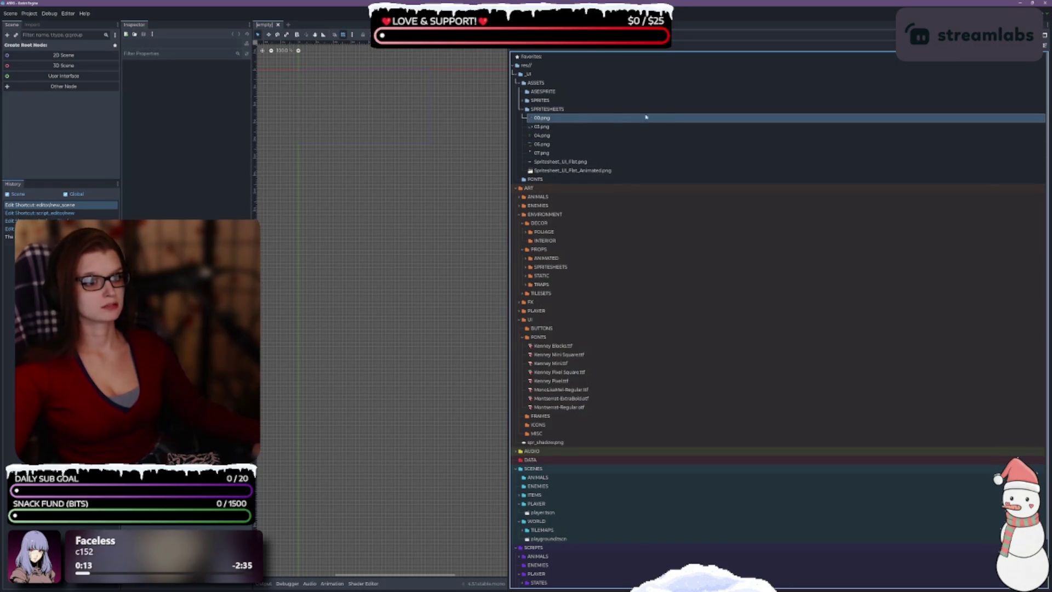
right_click(679, 118)
key("F2")
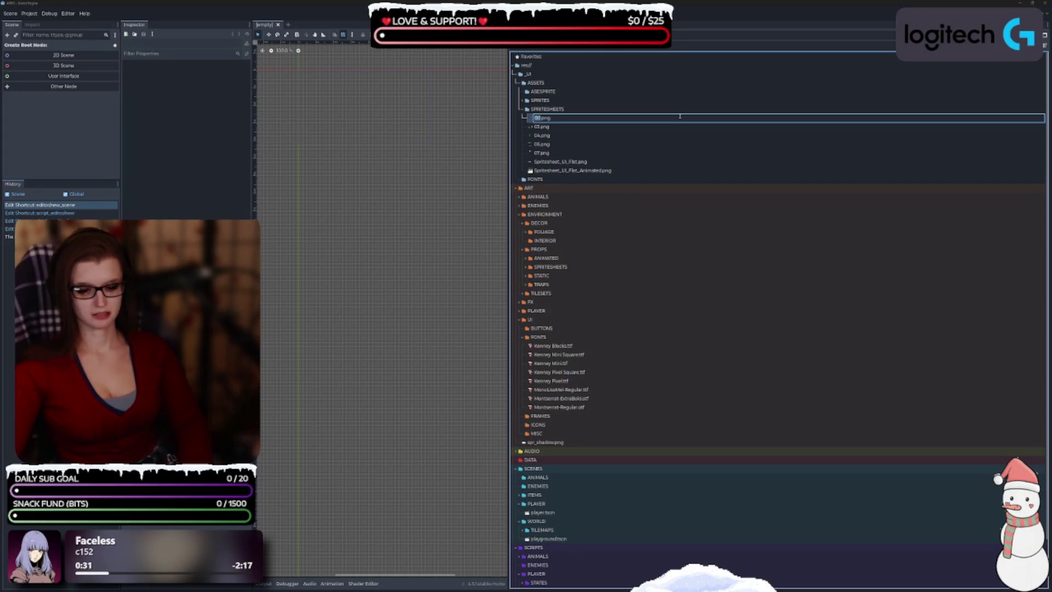
Rename the spritesheet 00.png to ui.png.
type("UI")
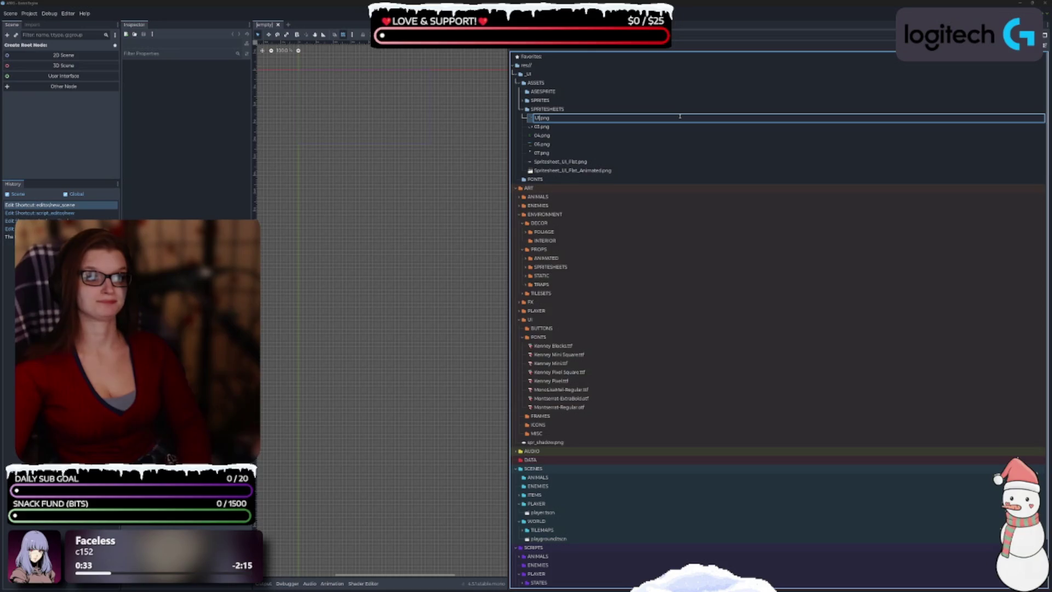
key("BackSpace")
key("BackSpace")
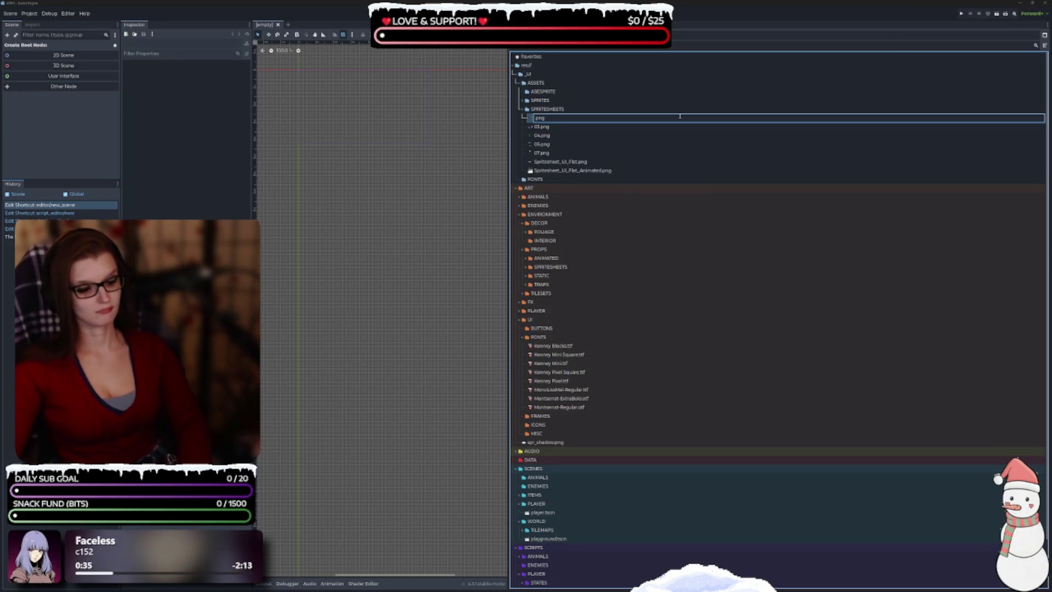
type("UI_")
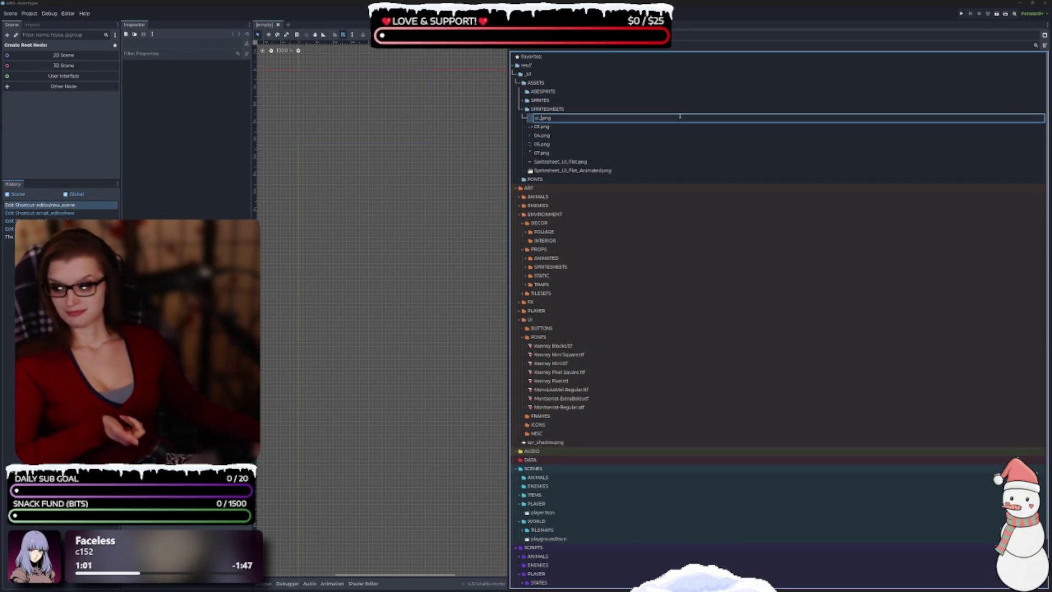
key("Return")
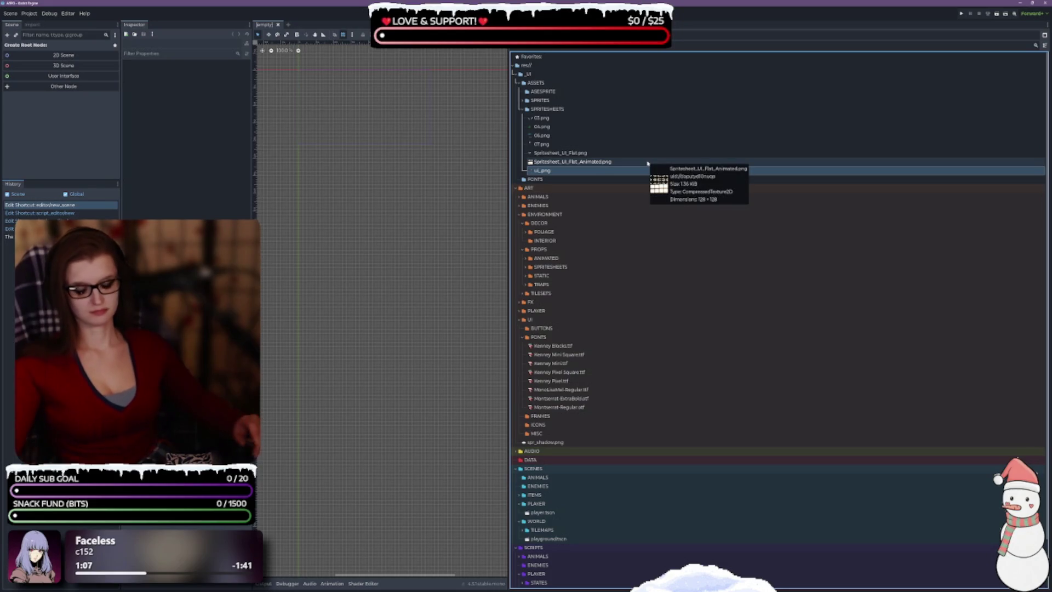
Add an underscore after 'ui' so the file becomes ui_.png.
key("F2")
key("Right")
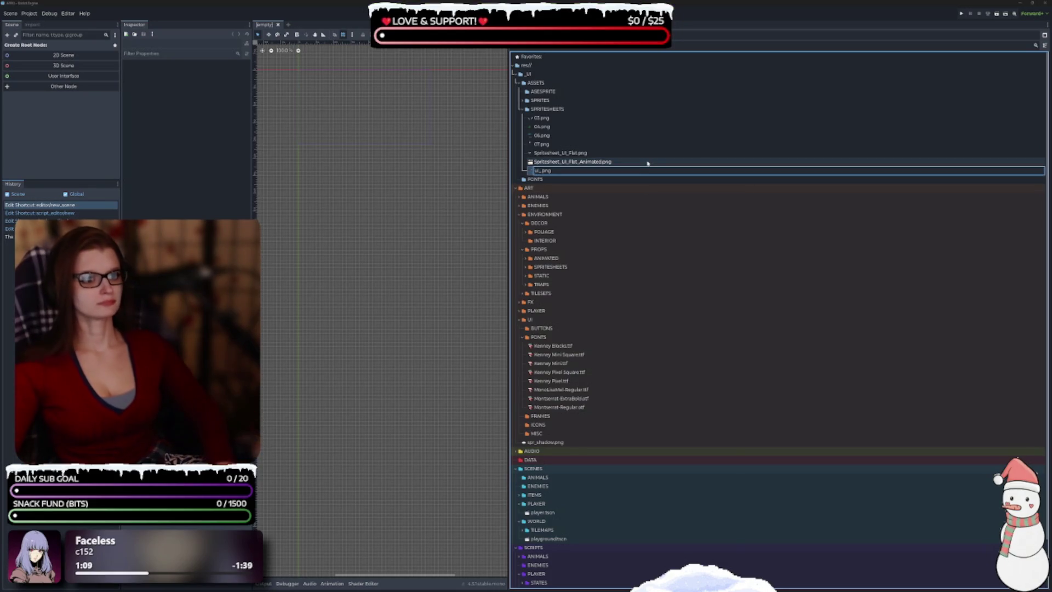
type("_")
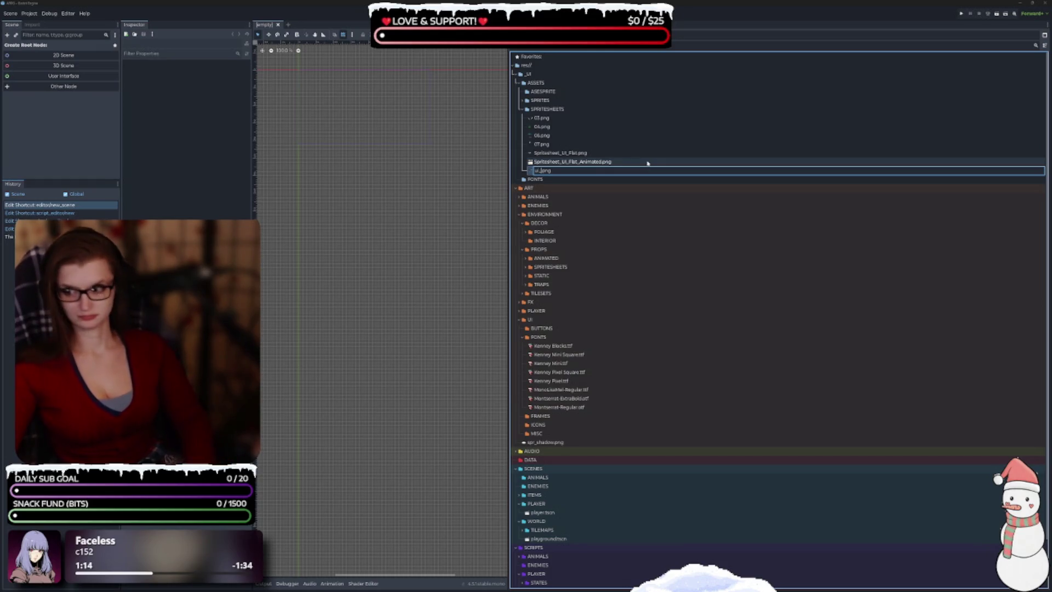
key("BackSpace")
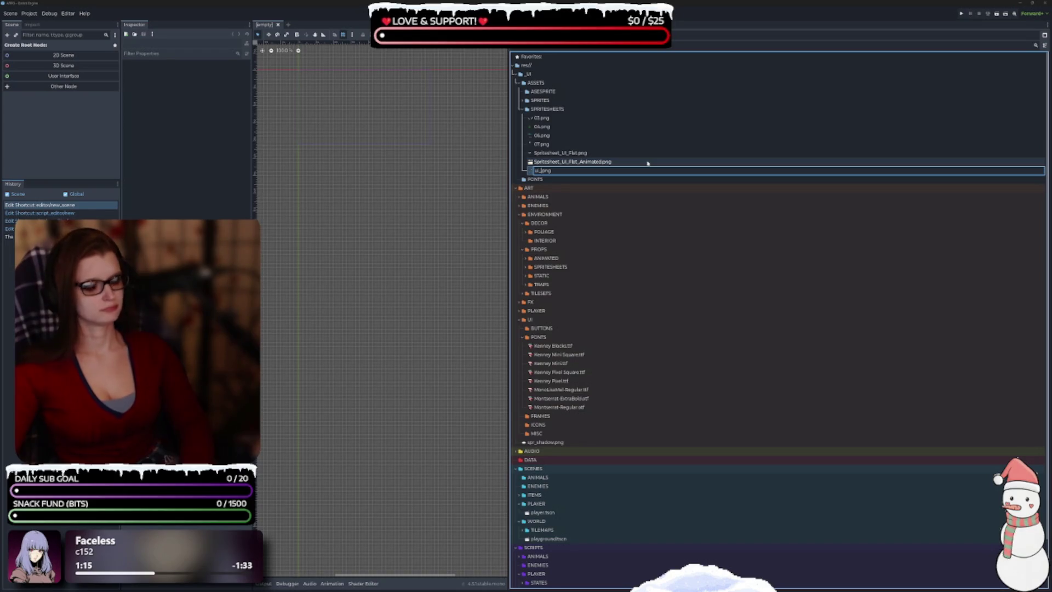
type("_")
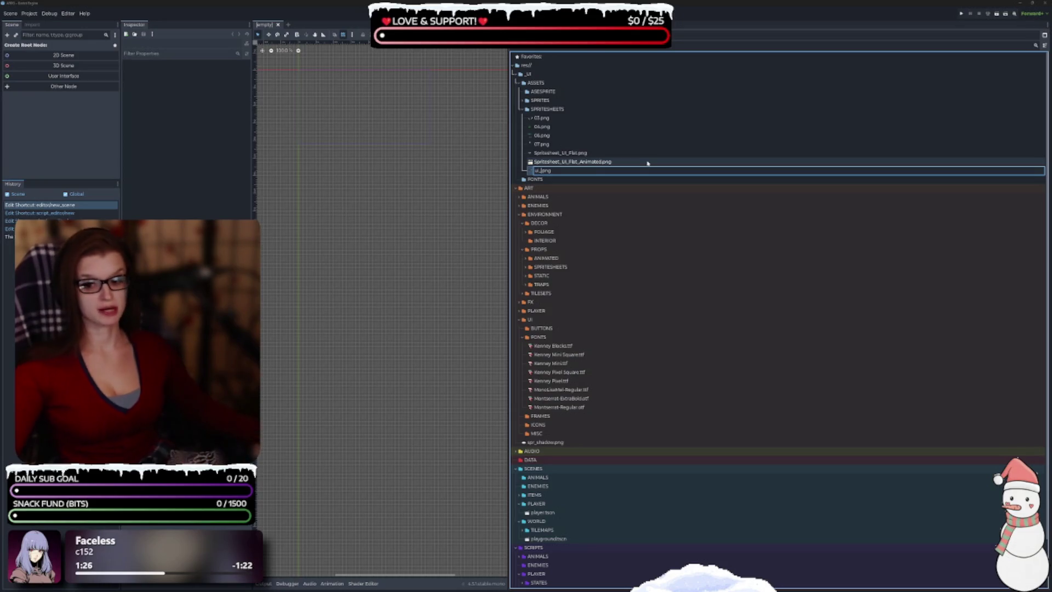
key("Return")
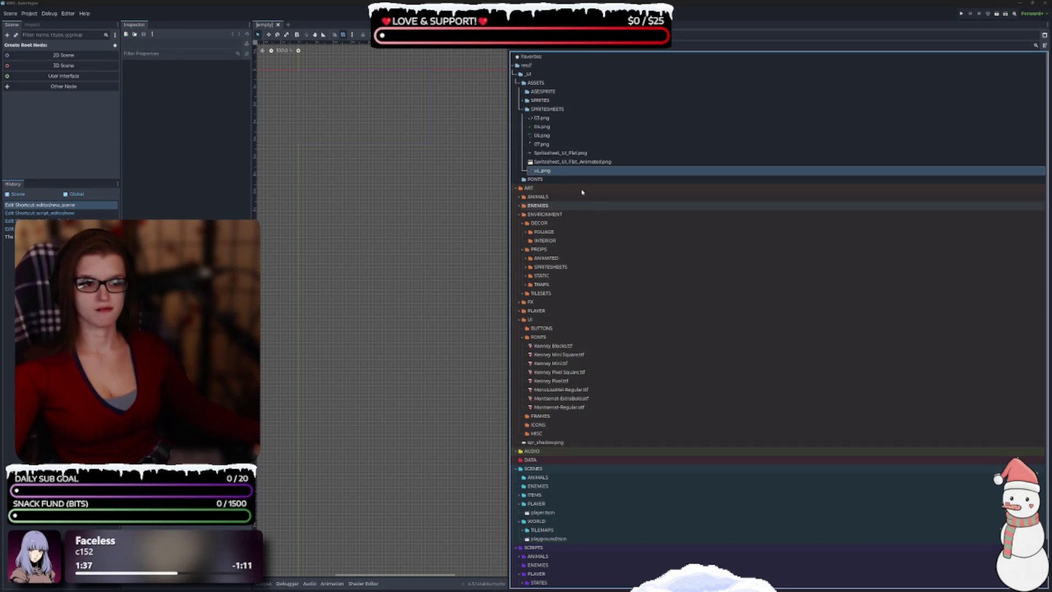
left_click(550, 164)
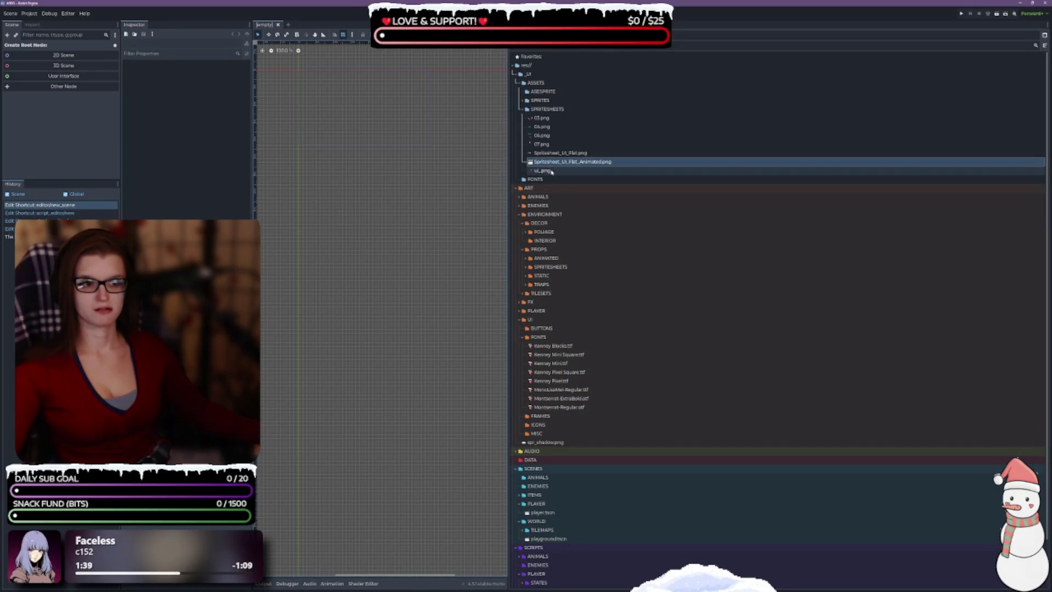
Rename ui_.png to ui_asset_set.png.
left_click(630, 170)
key("F2")
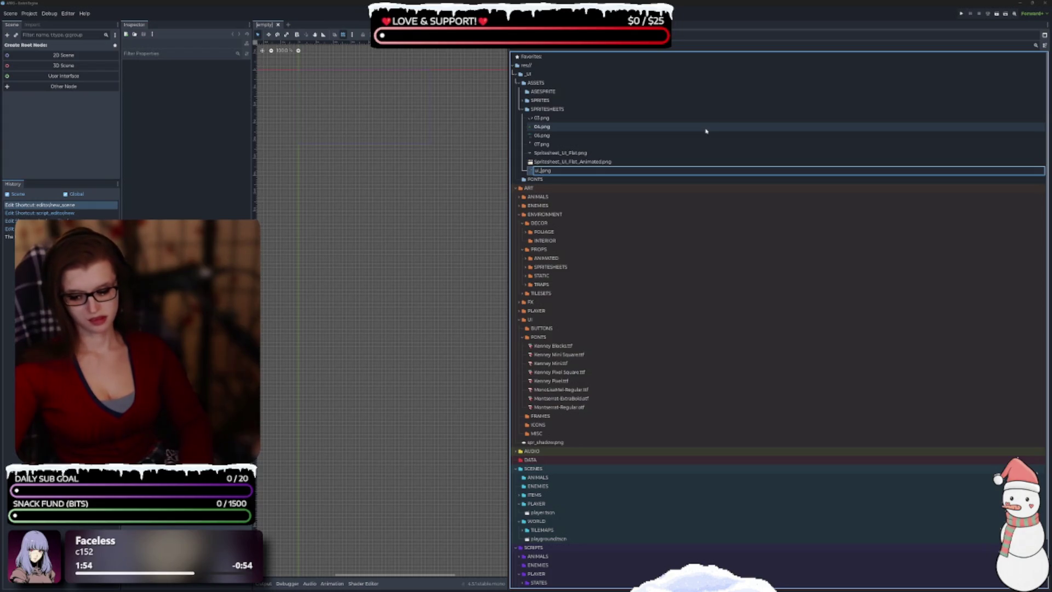
type("ess")
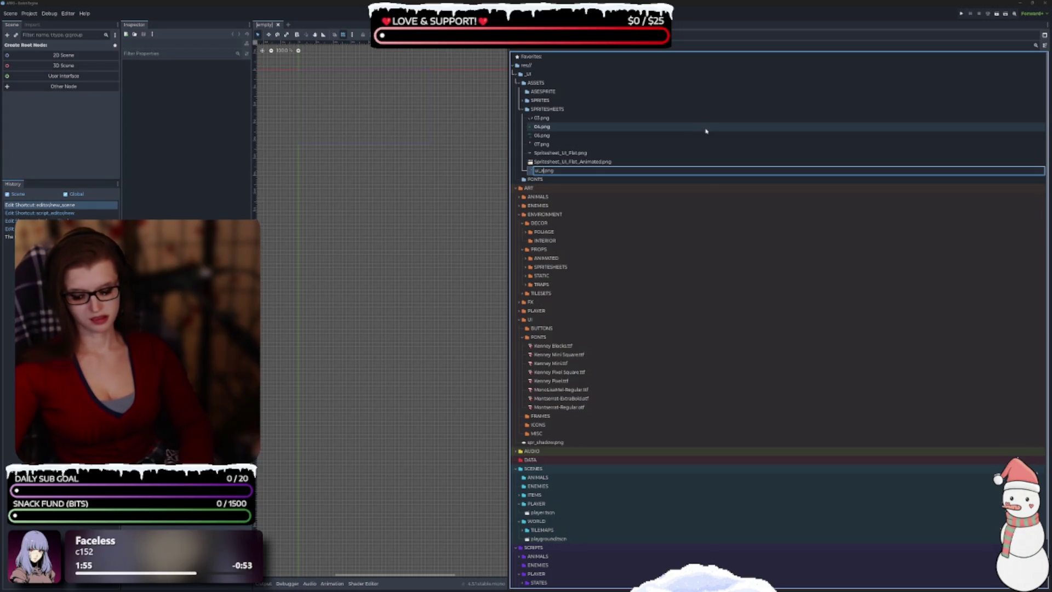
type("ssets")
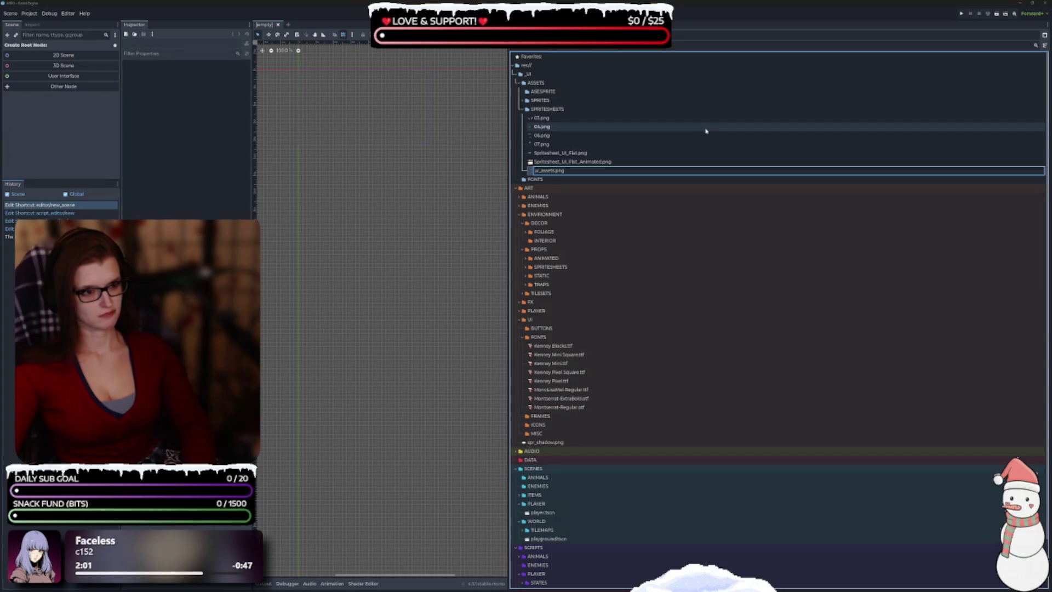
key("Right")
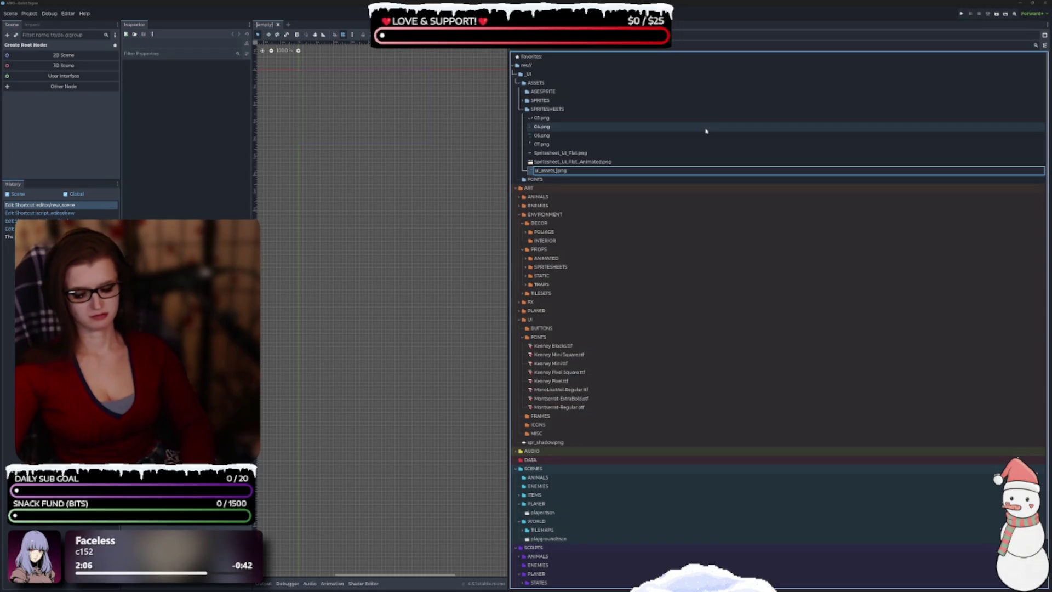
type("spri")
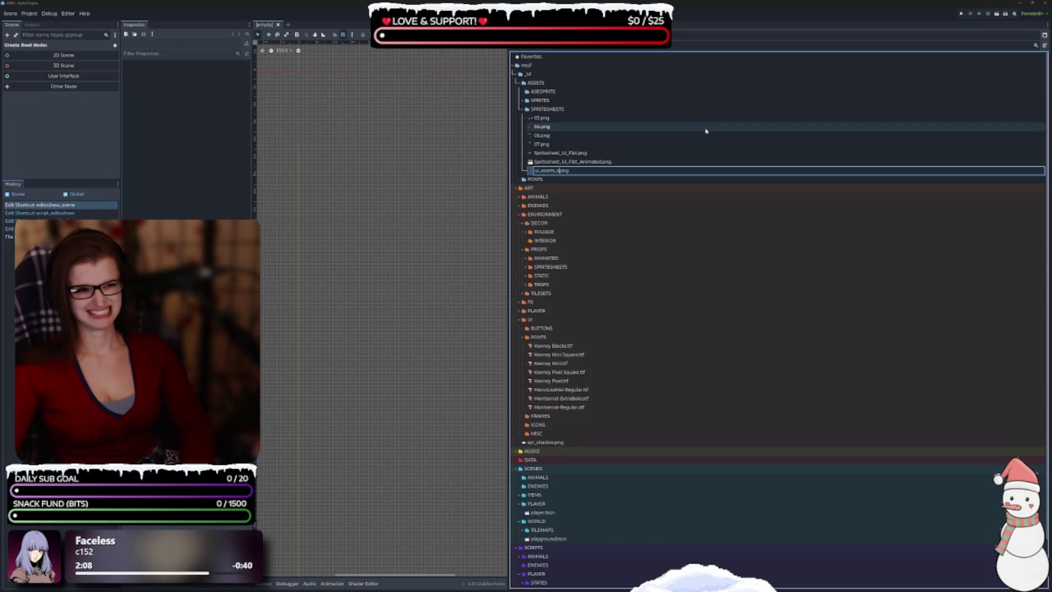
key("BackSpace")
key("BackSpace")
key("BackSpace")
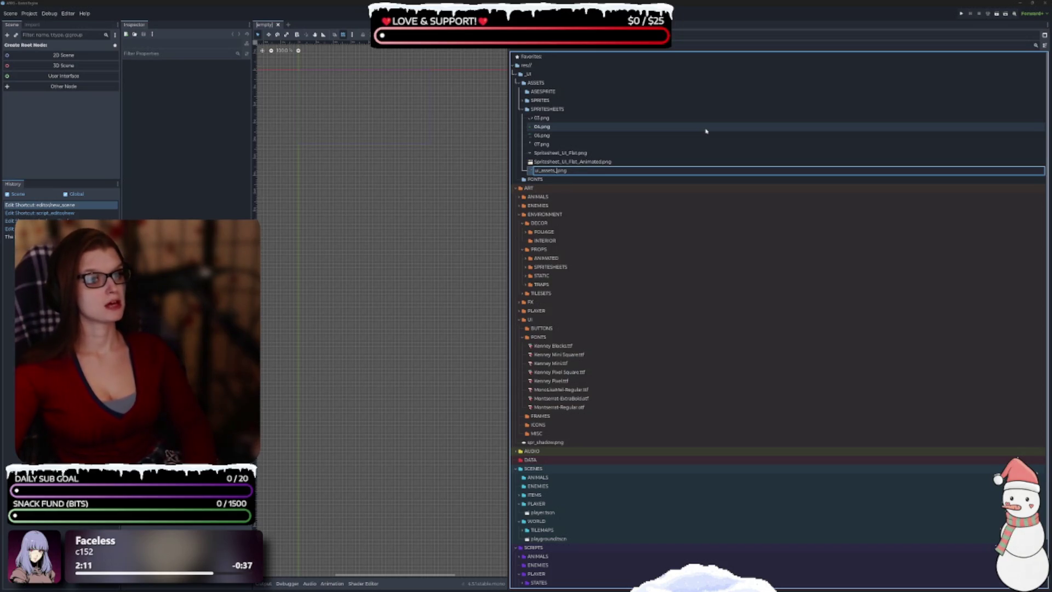
key("BackSpace")
key("BackSpace")
type("_set")
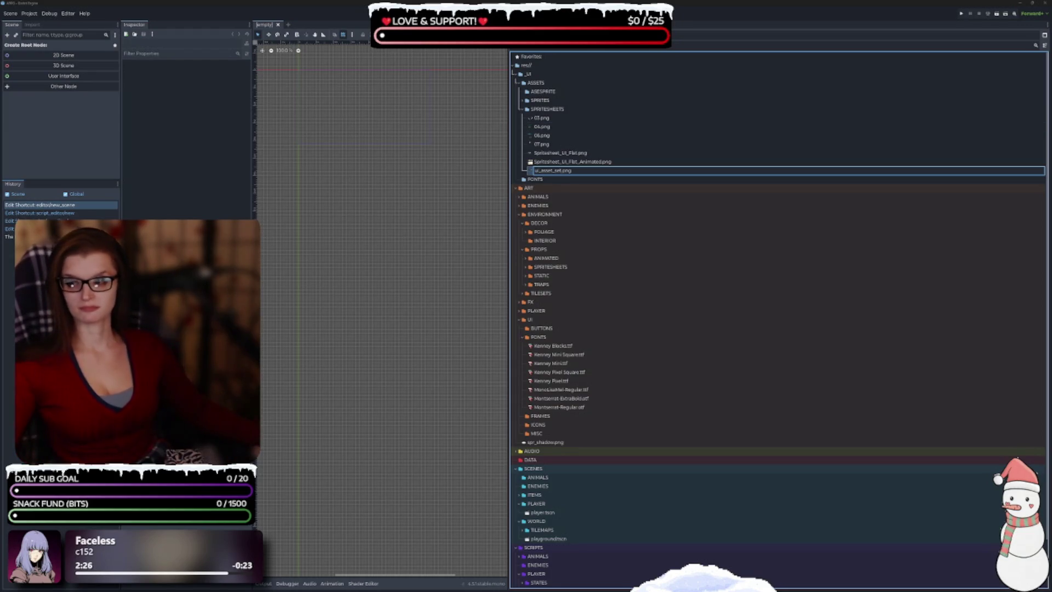
key("Return")
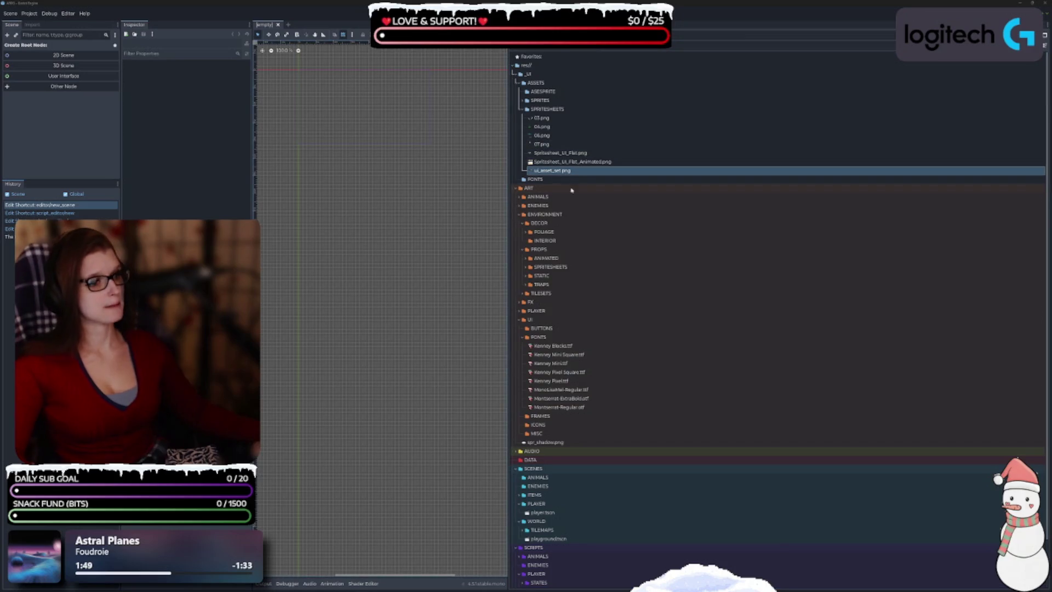
Rename ui_asset_set.png to ui_basic_pack_01.png.
right_click(562, 173)
left_click(575, 176)
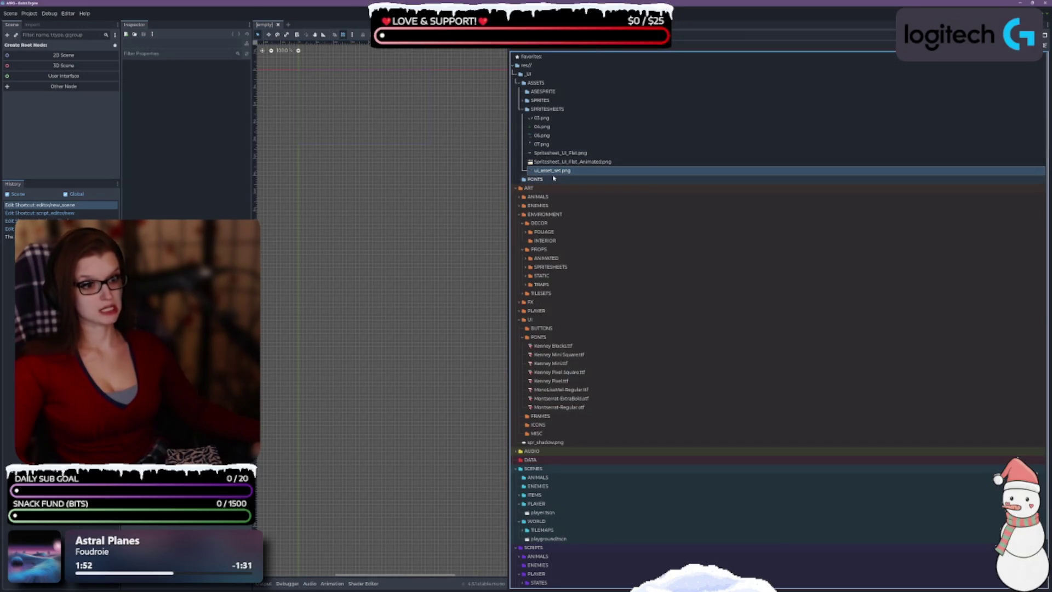
key("F2")
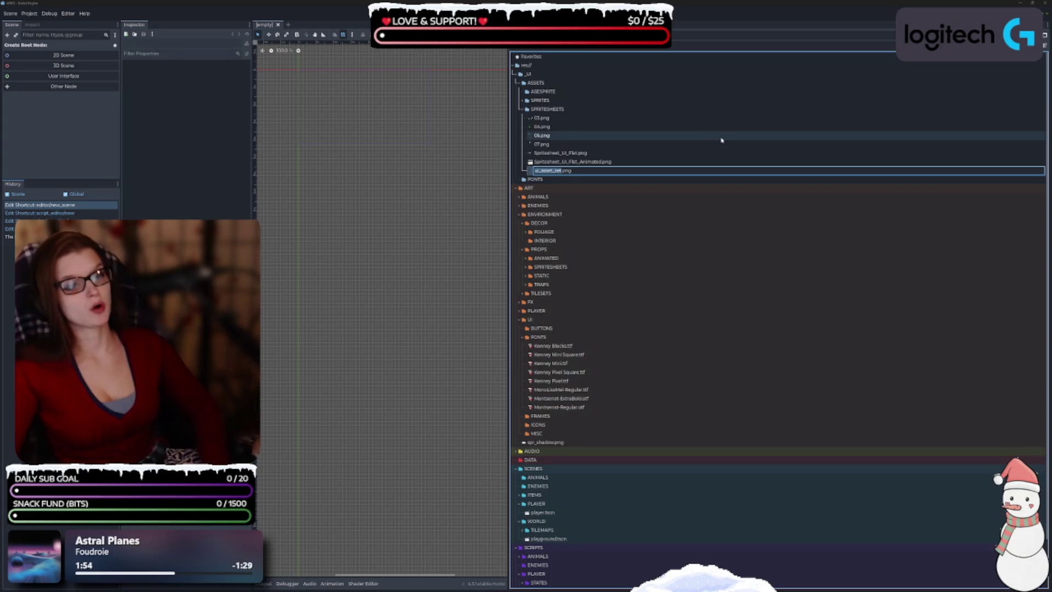
key("Right")
key("BackSpace")
key("BackSpace")
key("BackSpace")
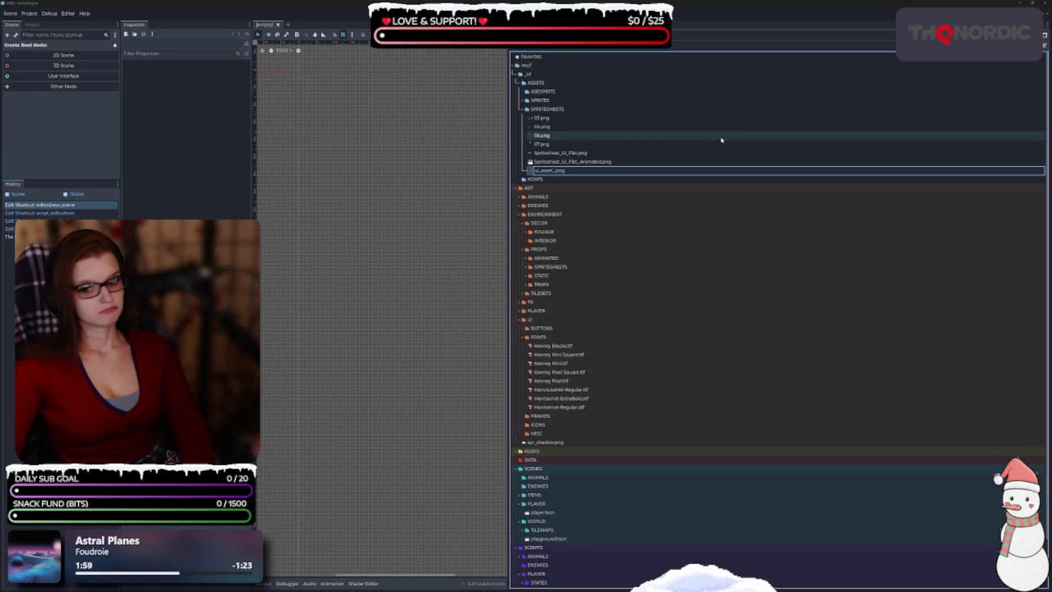
type("pack")
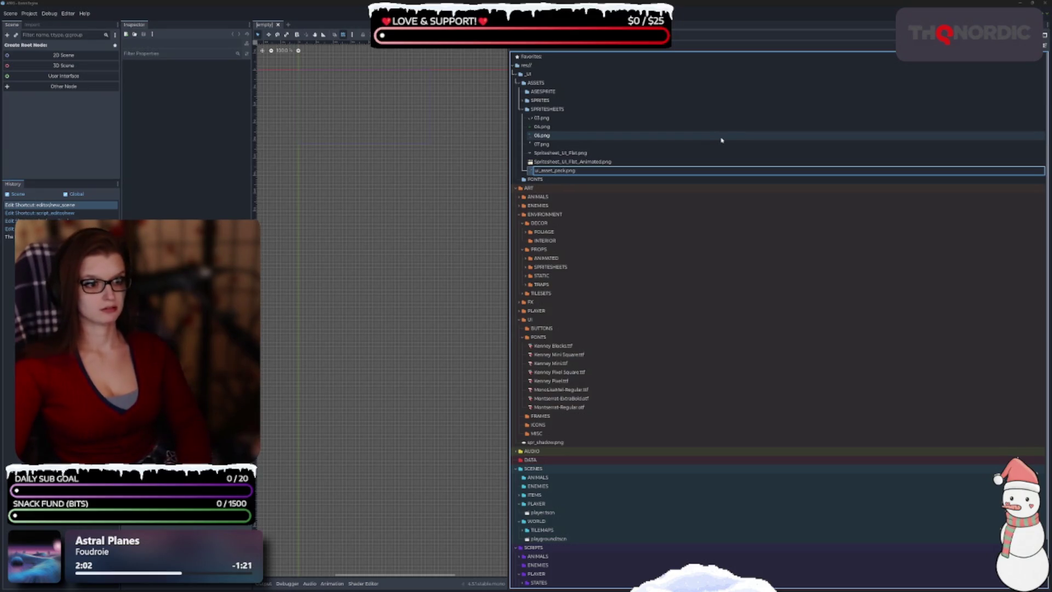
key("BackSpace")
key("BackSpace")
key("BackSpace")
key("BackSpace")
key("BackSpace")
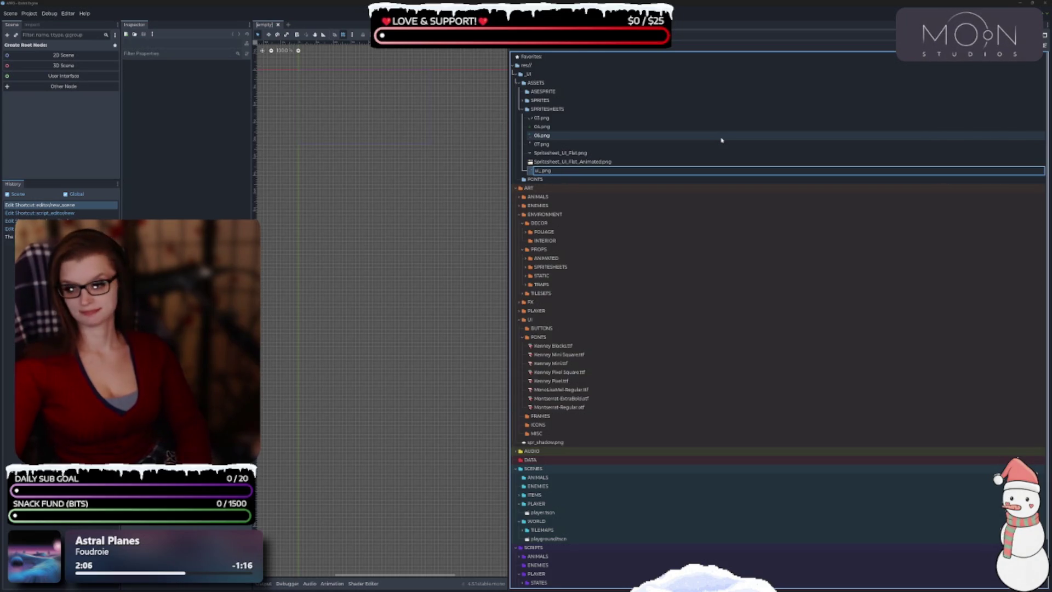
key("BackSpace")
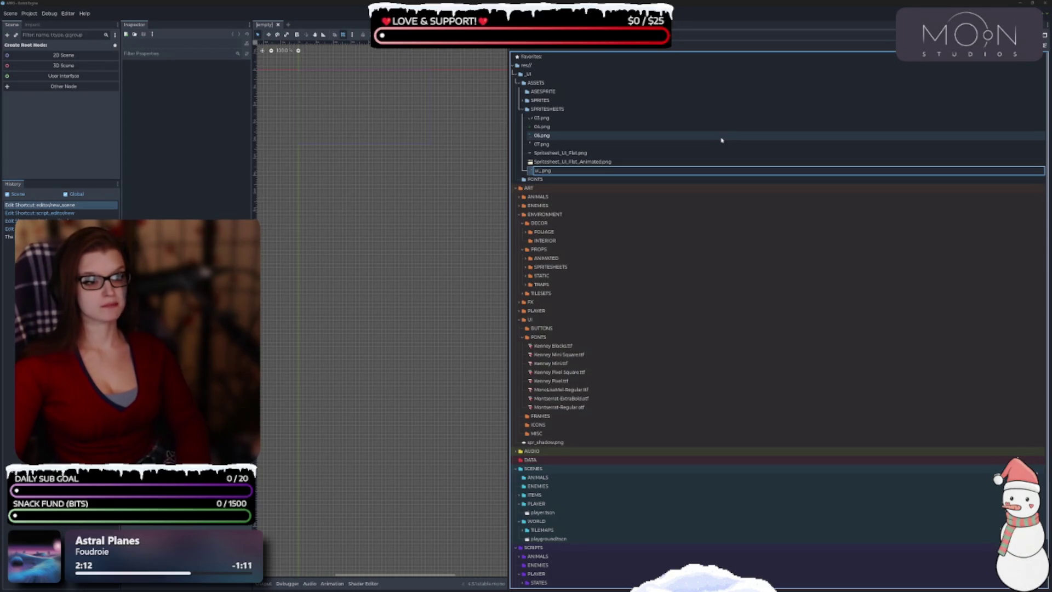
type("_")
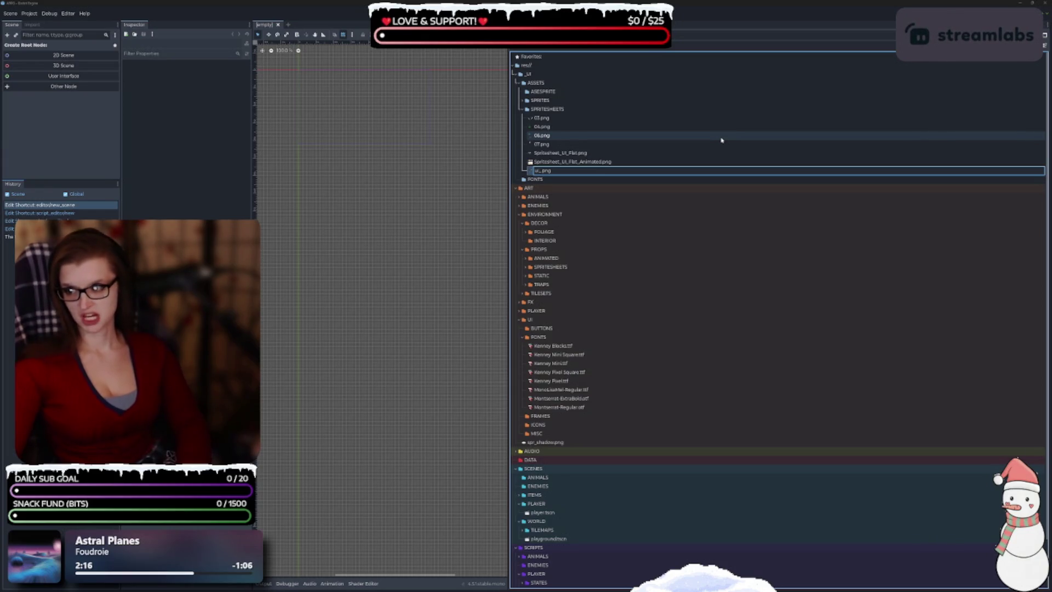
type("bank")
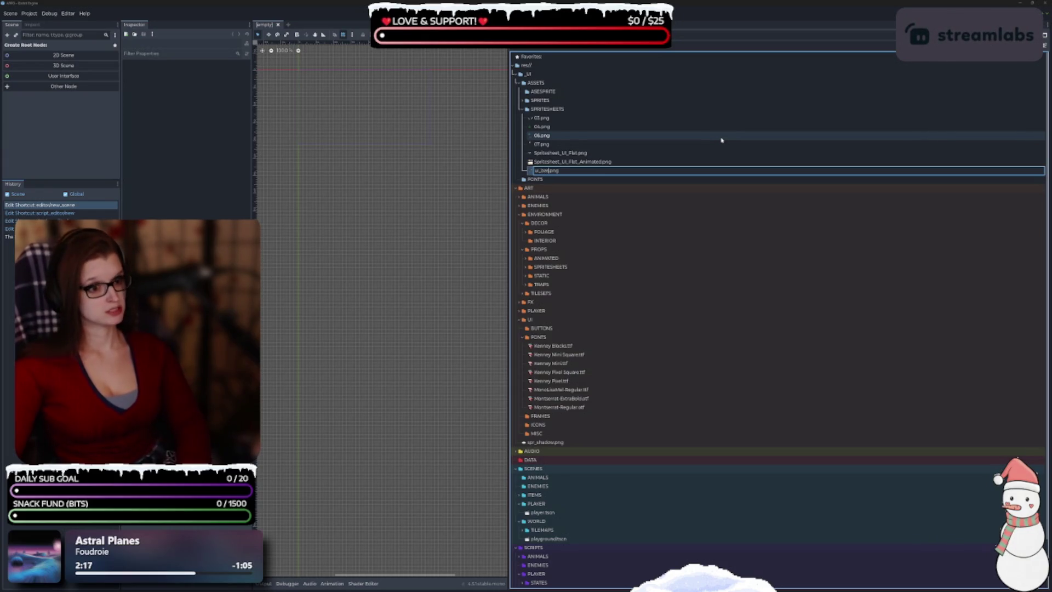
type("_pack")
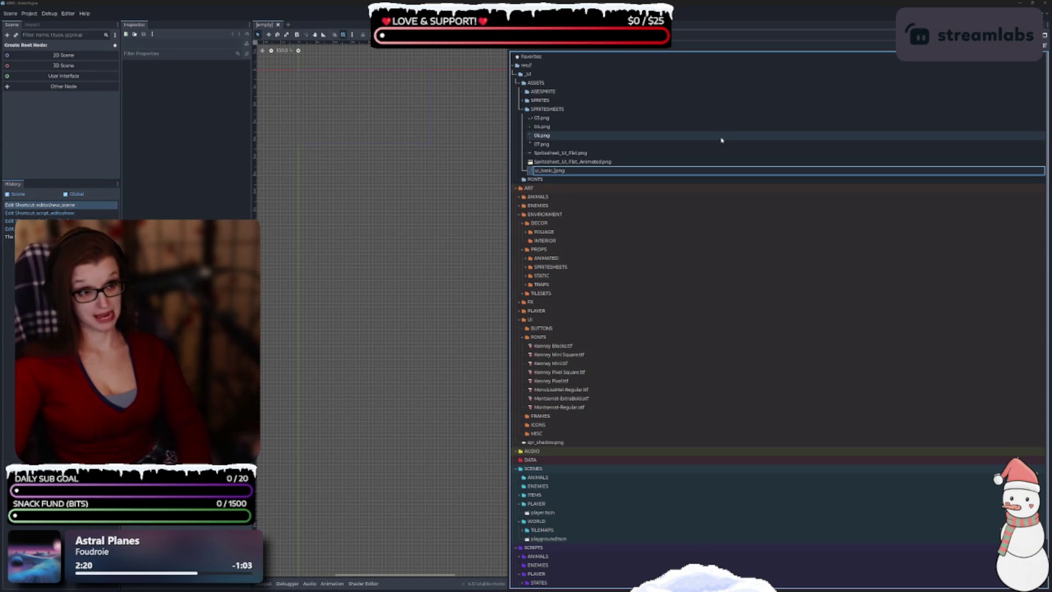
type("k")
type("_01")
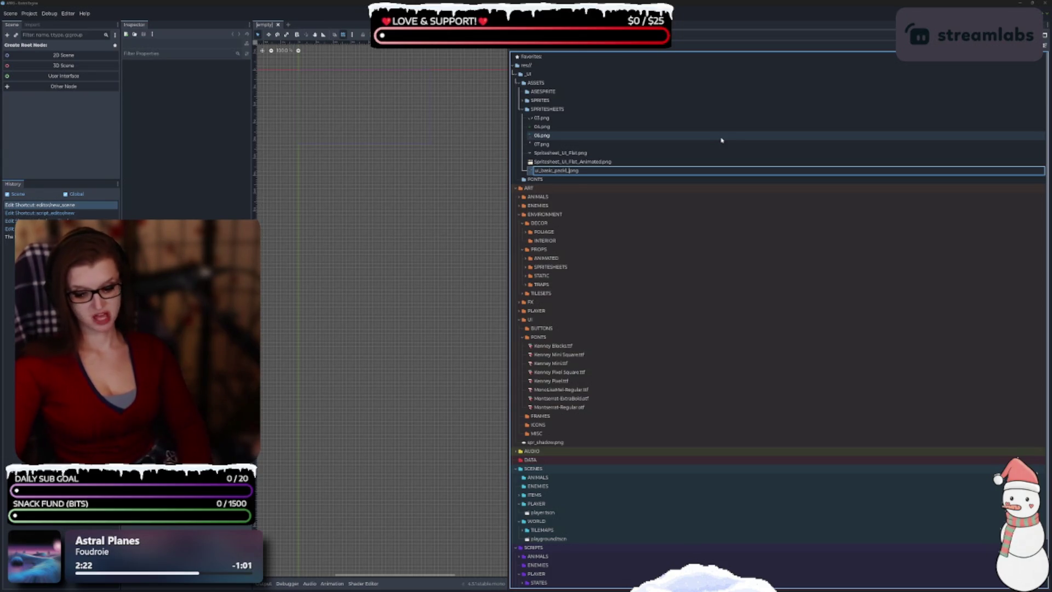
key("Return")
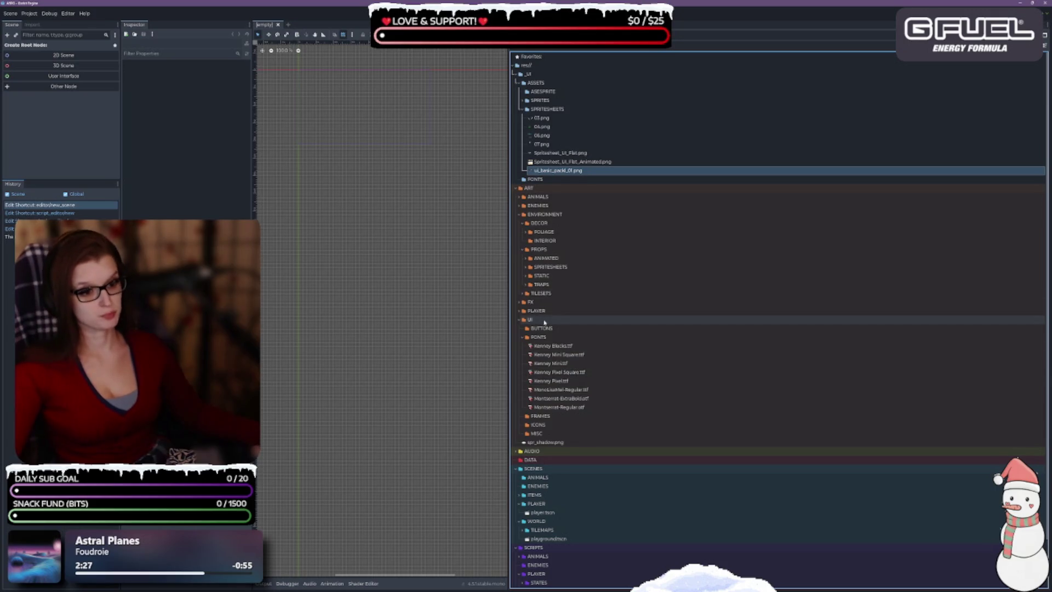
Collapse FONTS, then move ui_basic_pack_01.png from ASSETS/SPRITESHEETS into ART/UI/MISC.
left_click(519, 338)
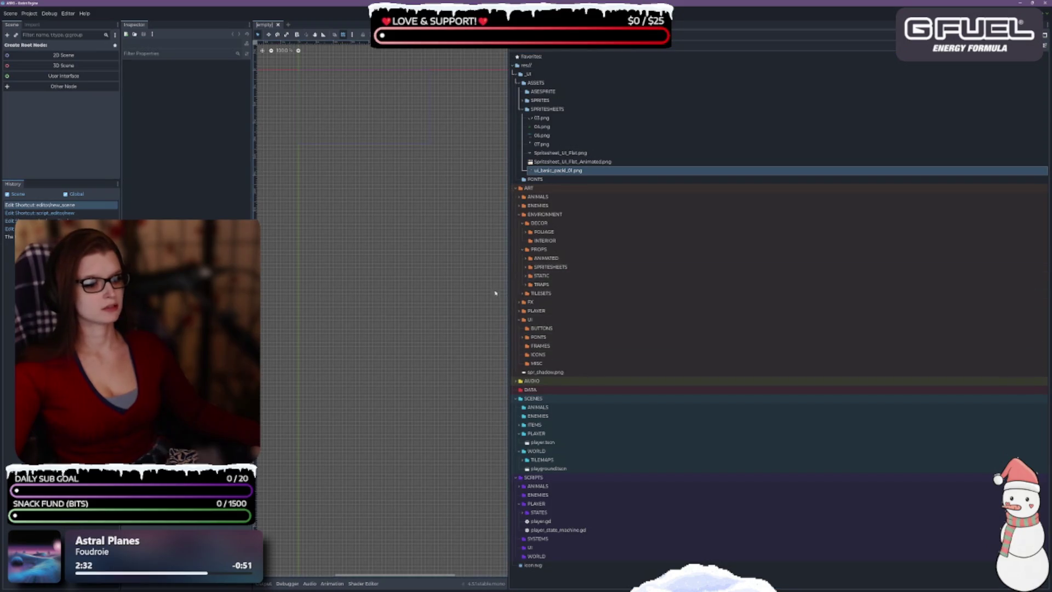
mouse_move(565, 163)
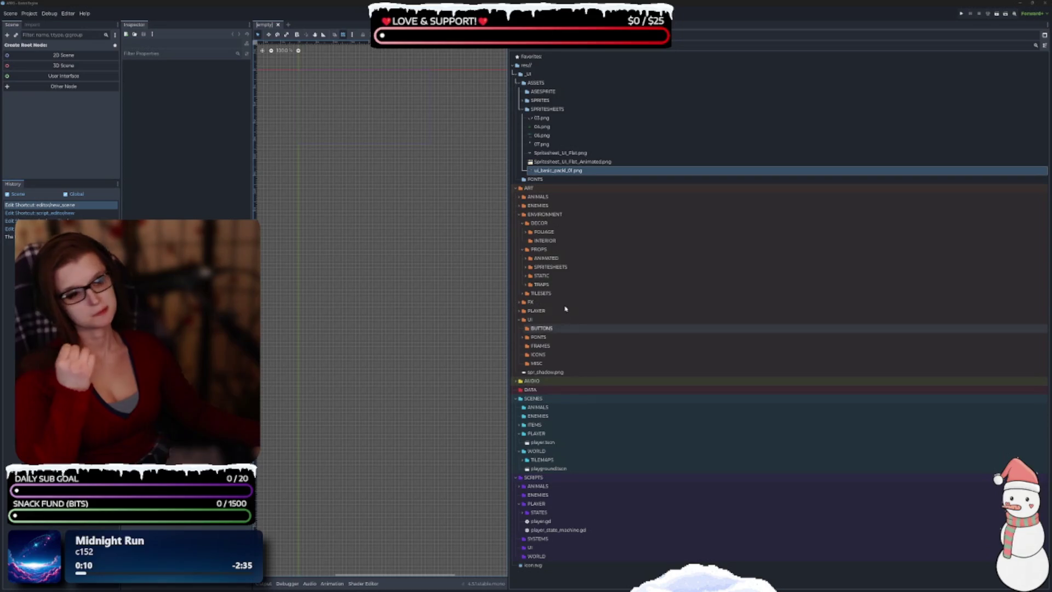
mouse_move(577, 173)
left_mouse_down()
mouse_move(575, 356)
mouse_move(542, 364)
left_mouse_up()
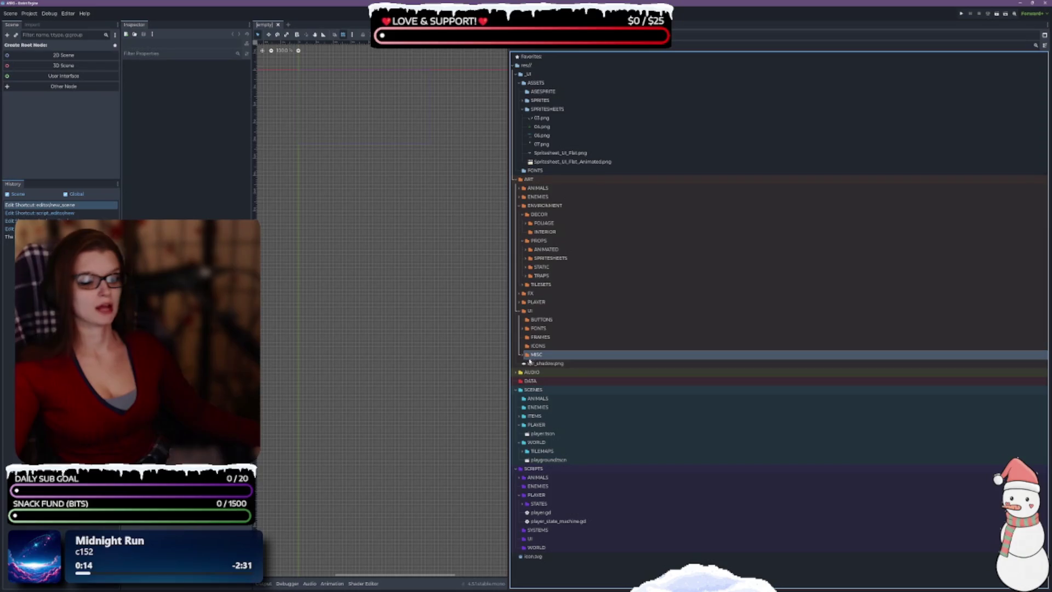